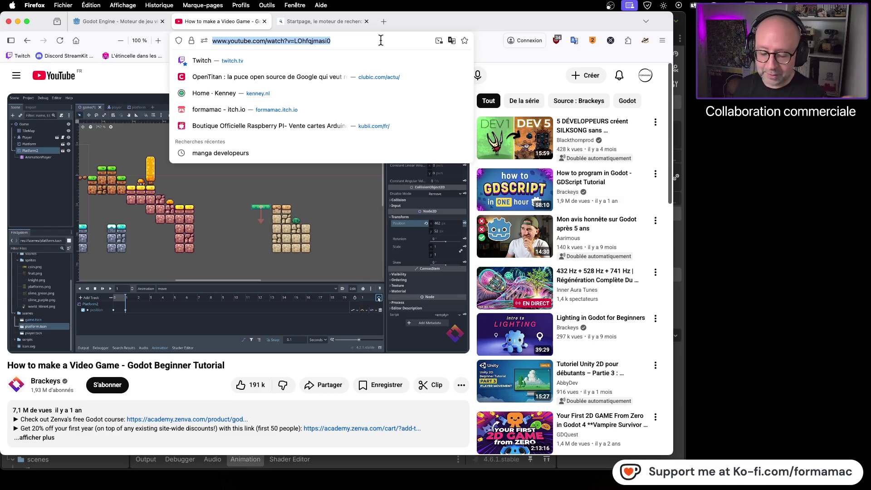
Dismiss the address bar suggestions and bring the YouTube tutorial page back into focus.
left_click(491, 23)
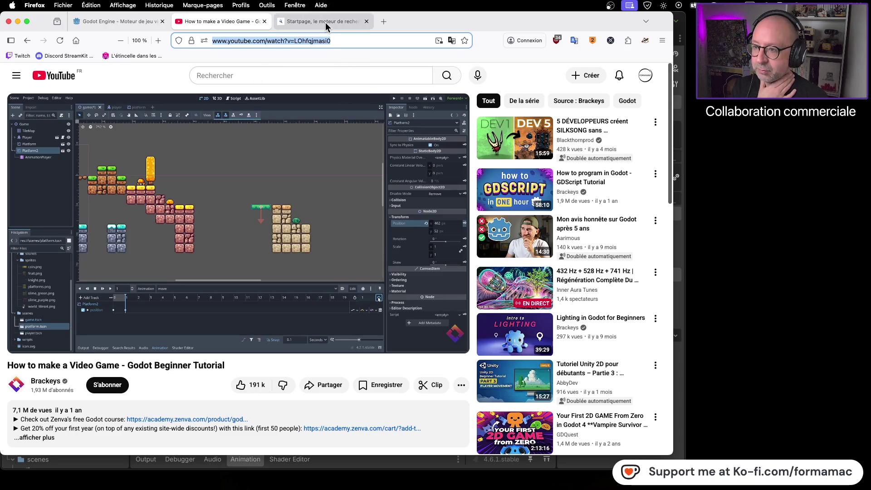
left_click(162, 388)
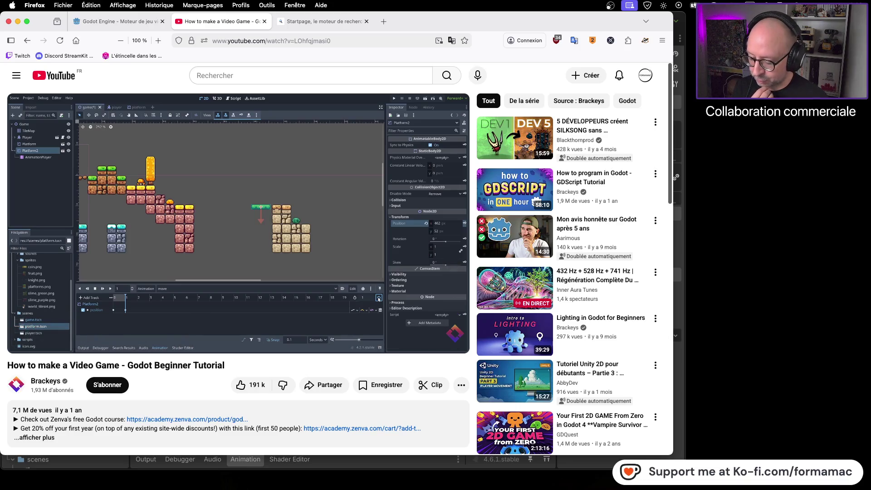
key("super+Tab")
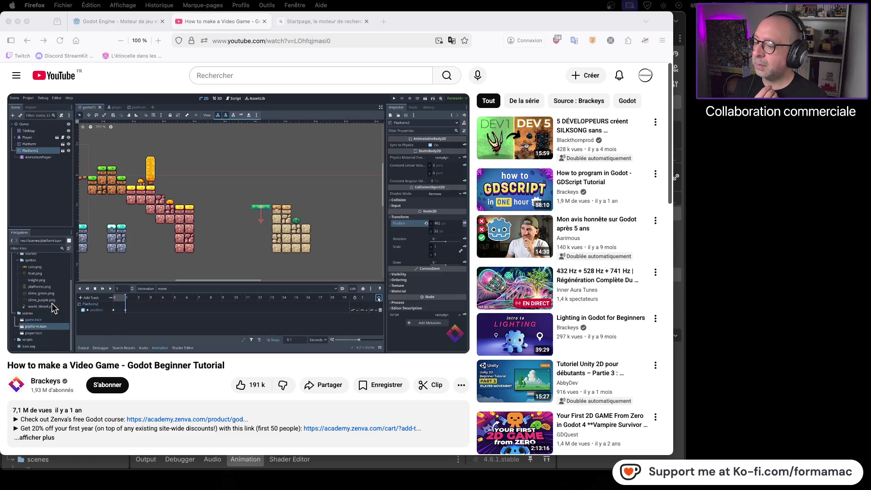
left_click(408, 363)
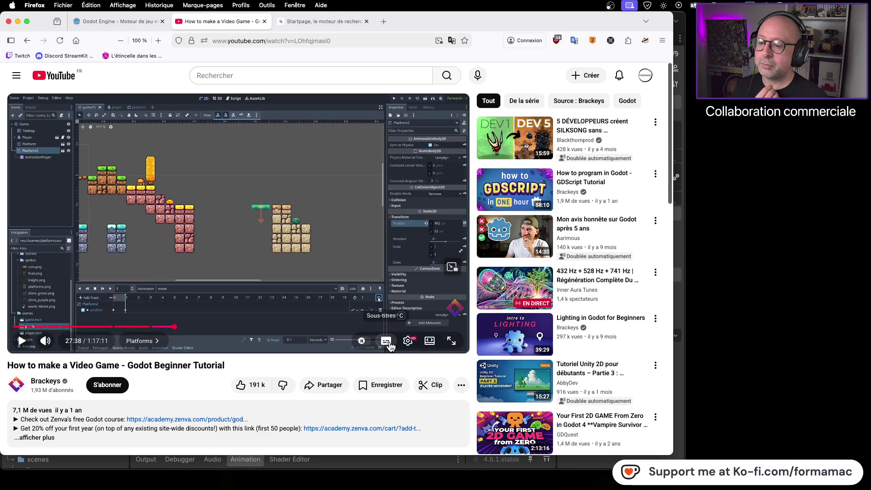
Turn on French subtitles, resume the Godot tutorial, and return to the Godot editor.
left_click(386, 340)
left_click(21, 342)
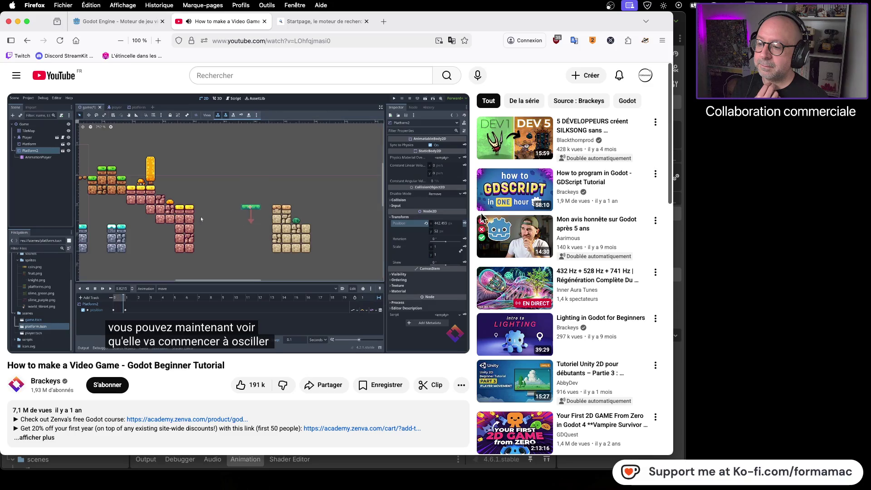
mouse_move(363, 216)
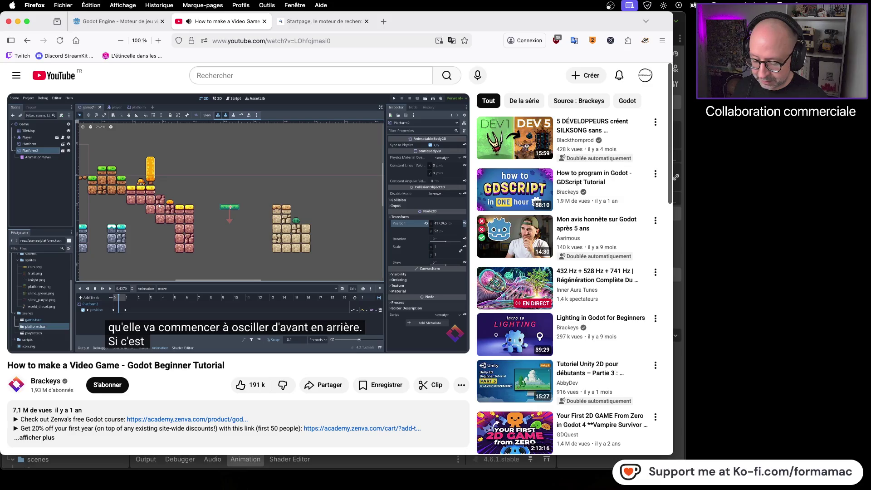
key("super+Tab")
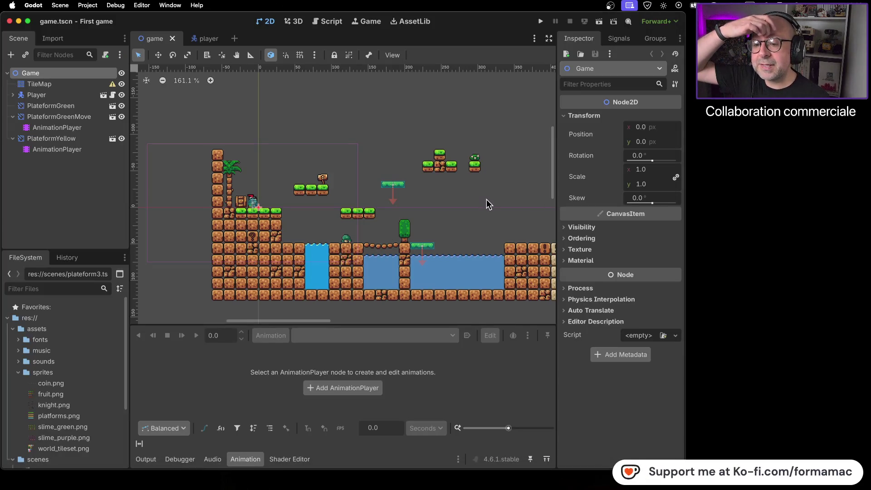
Pan across the whole level, then select TileMap and zoom into the world_tileset palette.
left_click_drag(487, 203, 361, 200)
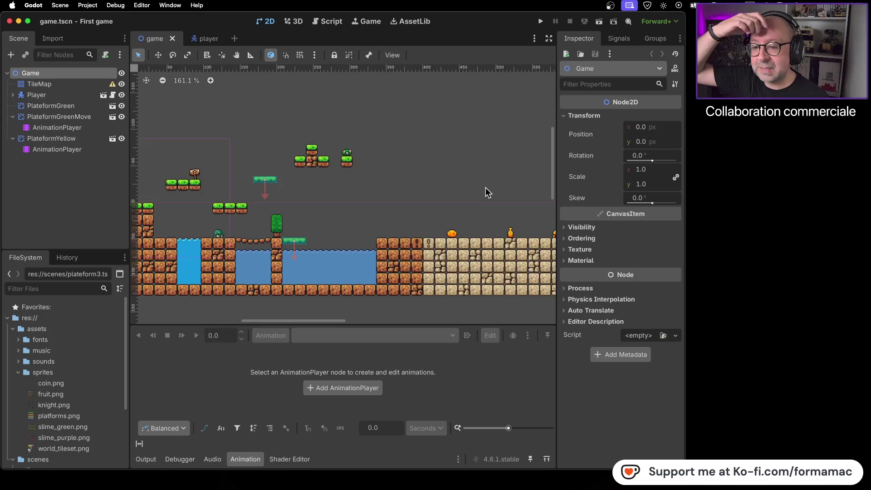
scroll(427, 188, "right", 5)
scroll(435, 211, "up", 10)
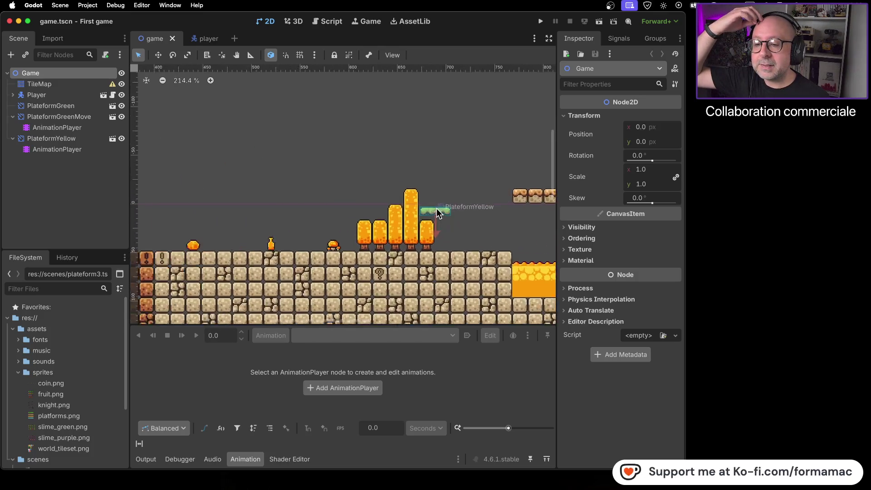
scroll(437, 223, "down", 10)
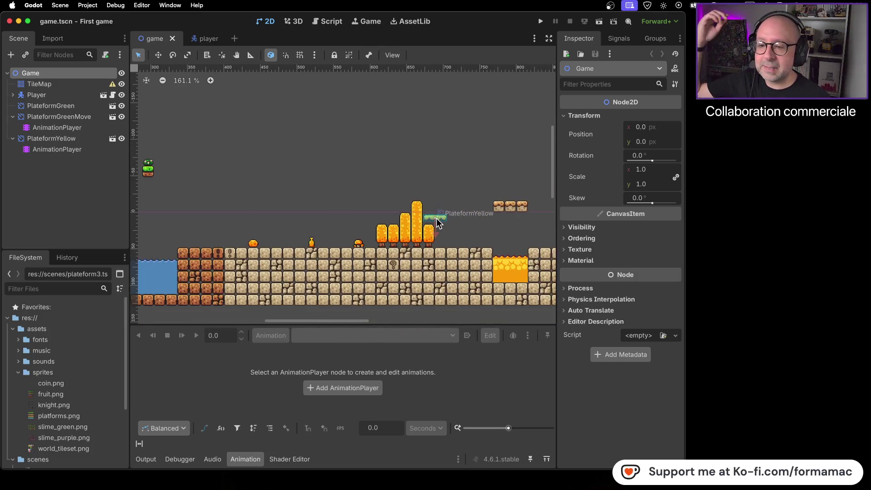
scroll(436, 228, "right", 4)
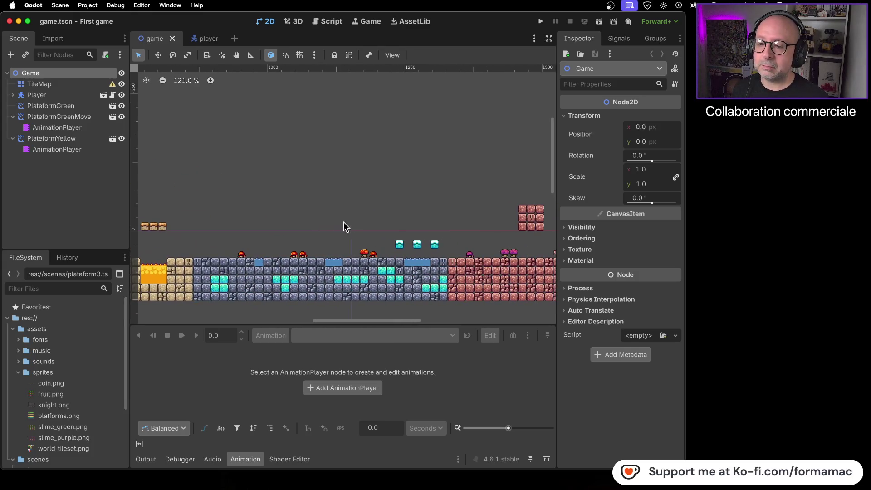
scroll(393, 222, "down", 2)
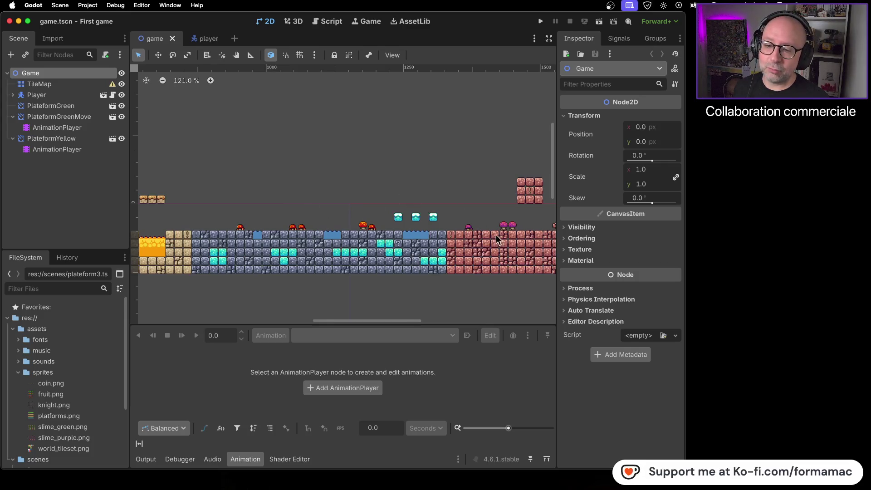
scroll(313, 248, "right", 2)
scroll(313, 249, "right", 1)
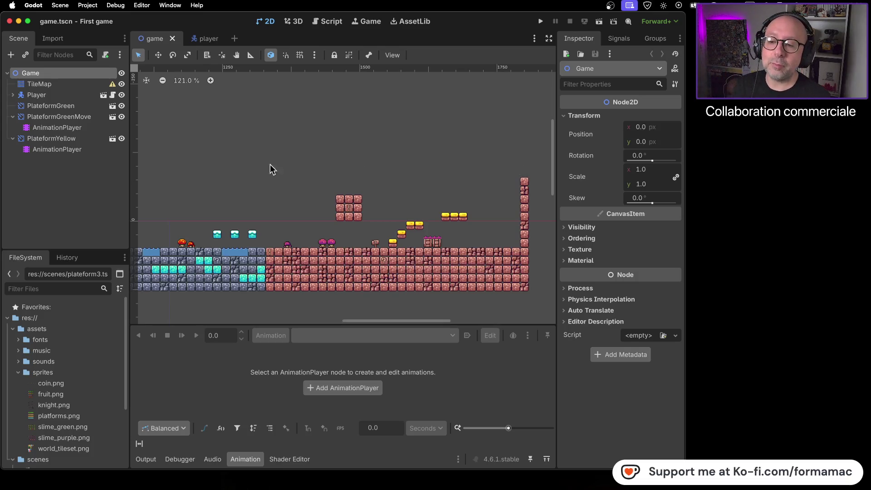
scroll(276, 166, "left", 15)
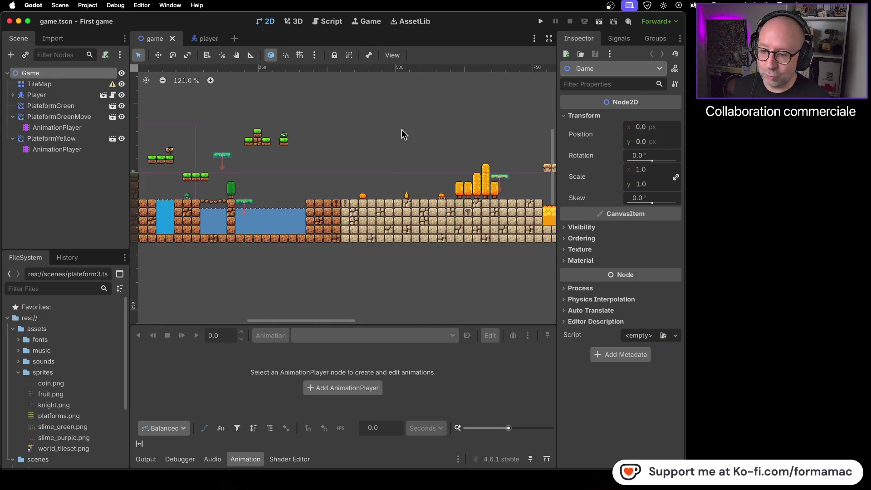
scroll(424, 131, "right", 6)
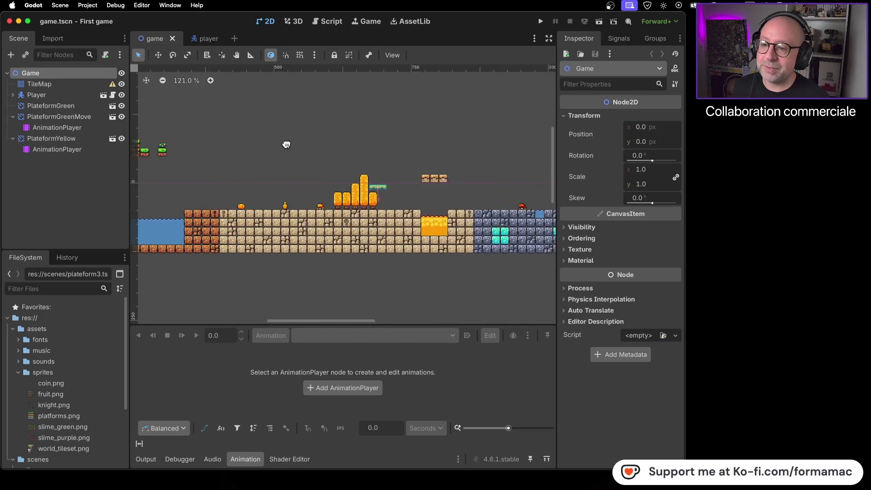
scroll(449, 169, "right", 10)
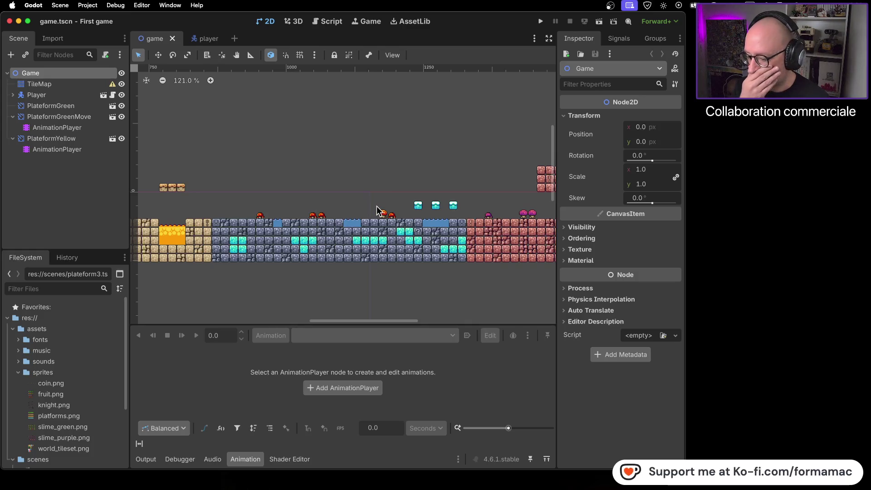
left_click(58, 84)
scroll(434, 372, "up", 5)
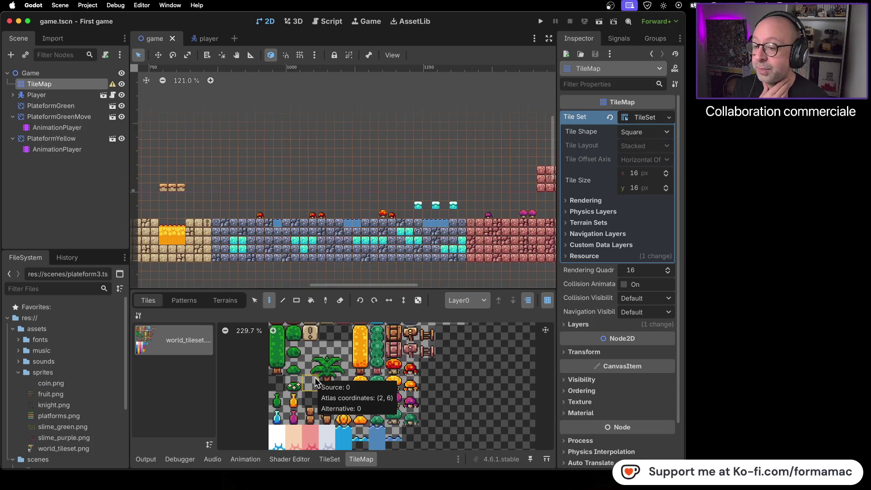
Paint a blue bottle tile onto the level.
left_click(276, 416)
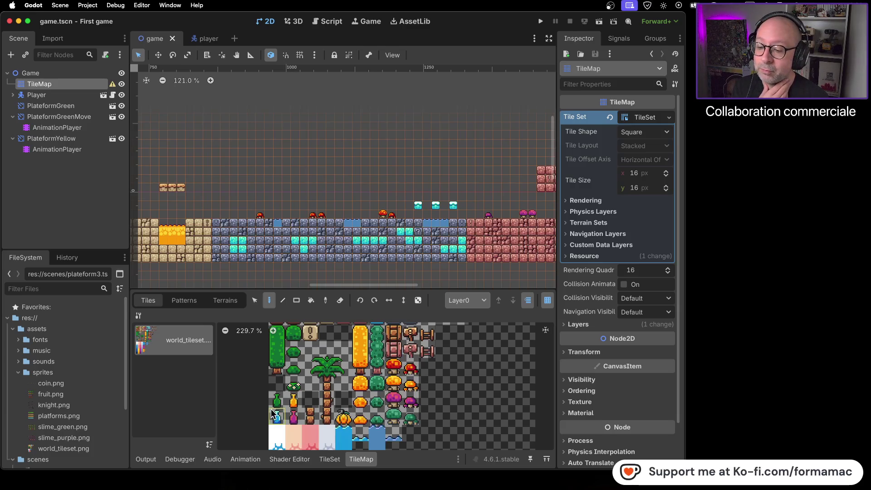
left_click(231, 217)
scroll(440, 347, "down", 2)
scroll(440, 348, "down", 1)
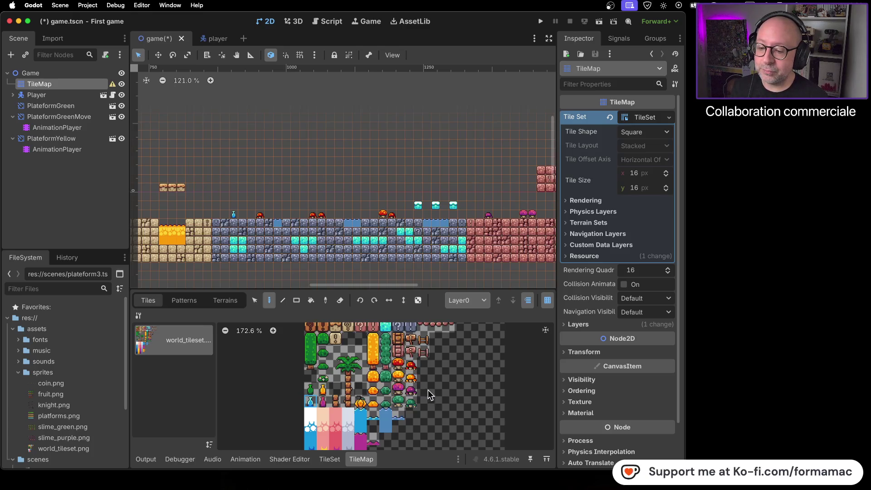
scroll(434, 389, "down", 1)
scroll(454, 193, "down", 2)
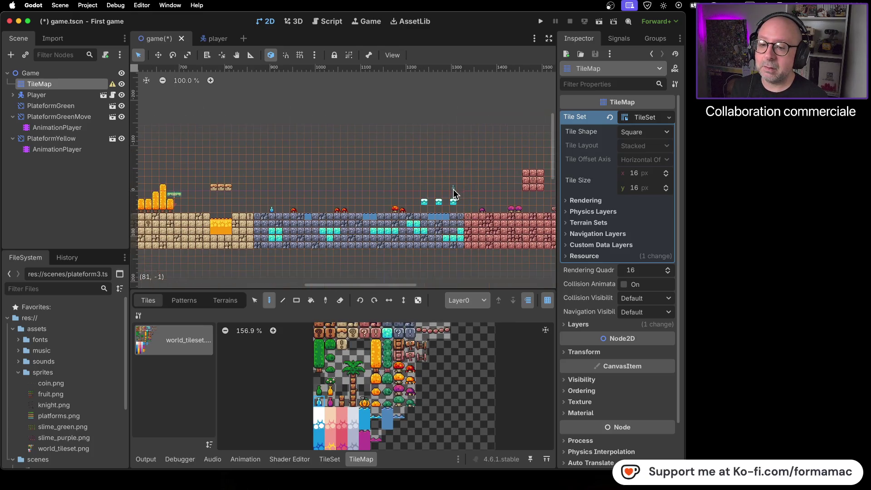
scroll(400, 216, "up", 8)
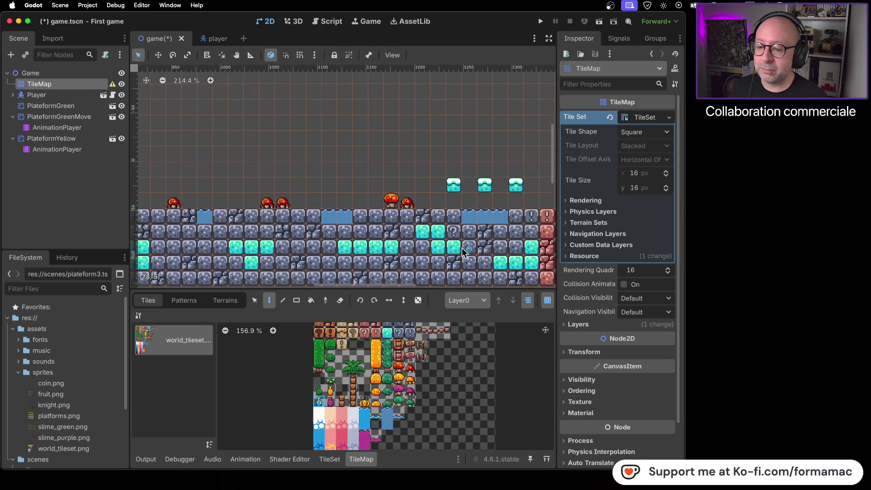
scroll(463, 252, "down", 4)
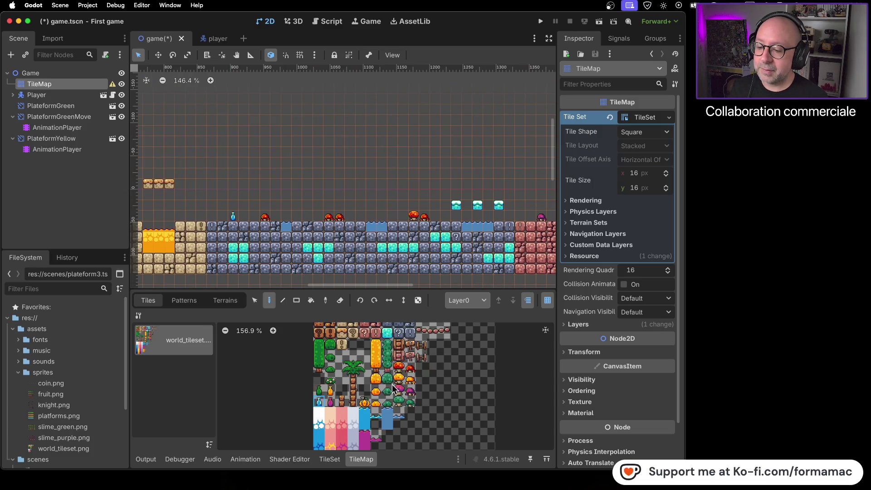
scroll(407, 405, "up", 3)
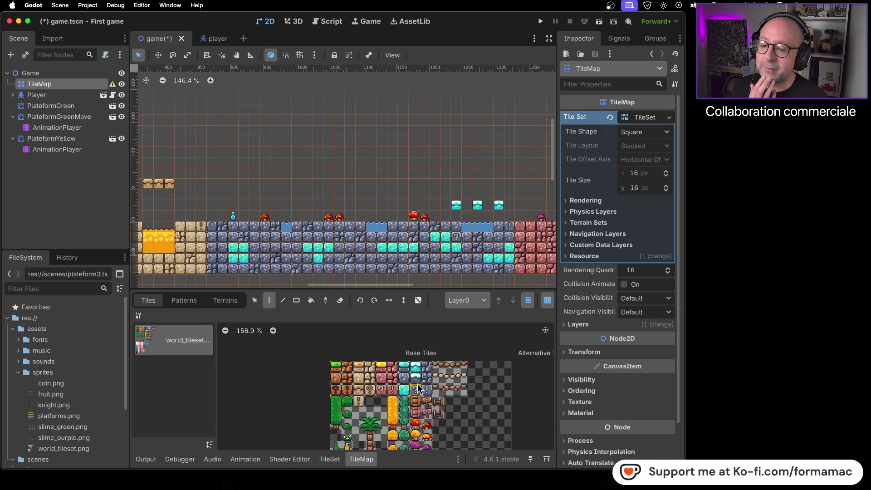
Paint three ice tiles onto the ground row.
left_click(415, 377)
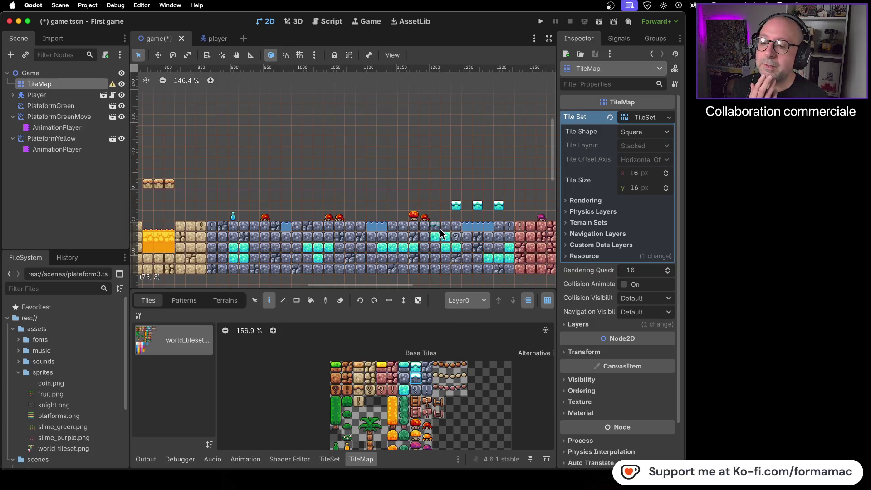
left_click(226, 228)
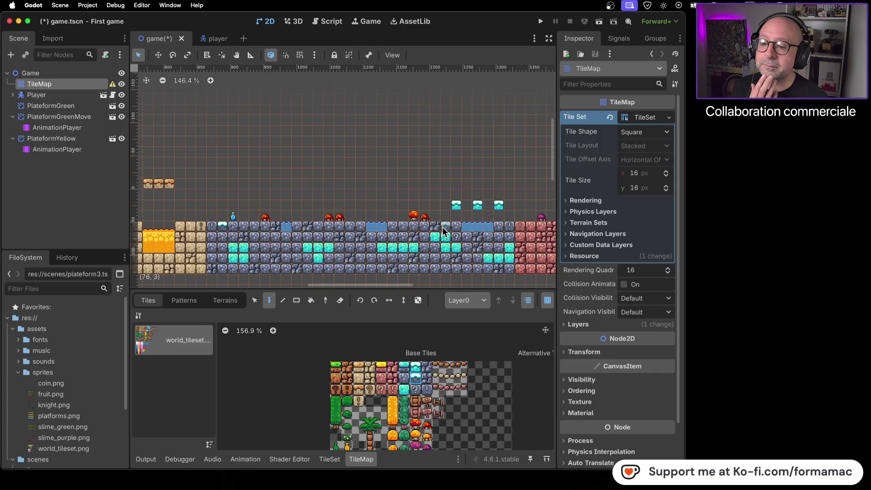
left_click(350, 229)
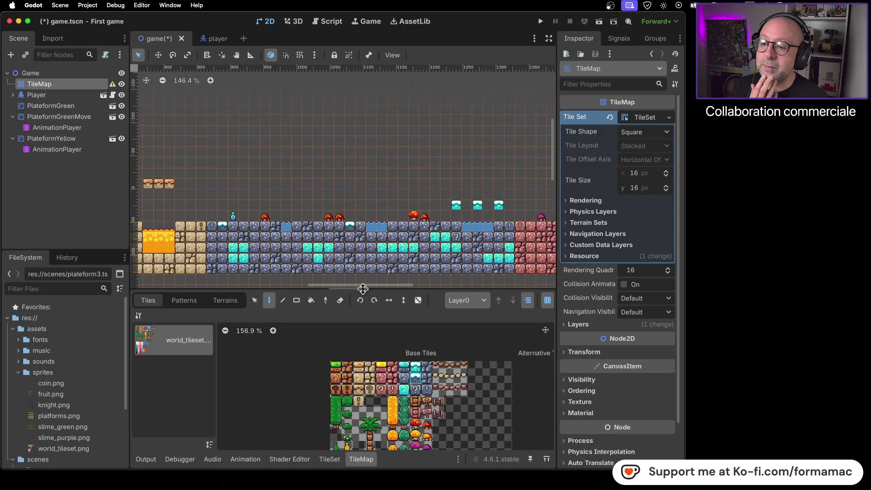
scroll(353, 227, "up", 10)
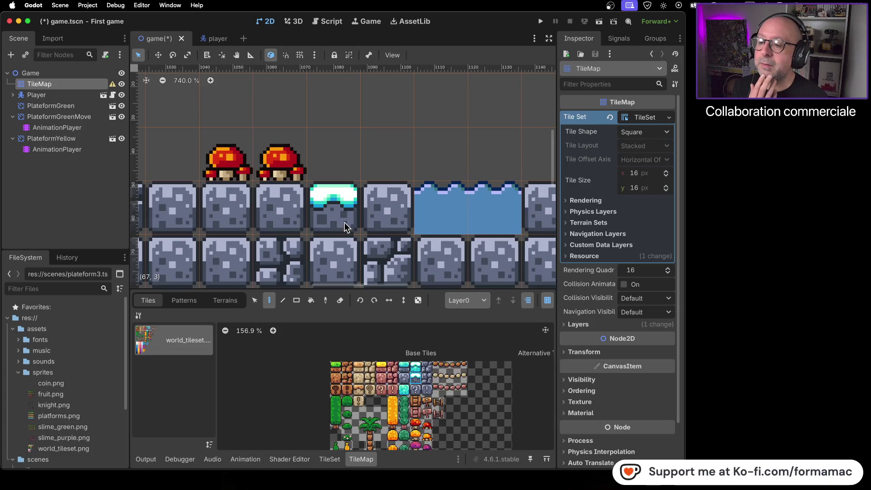
scroll(381, 225, "down", 11)
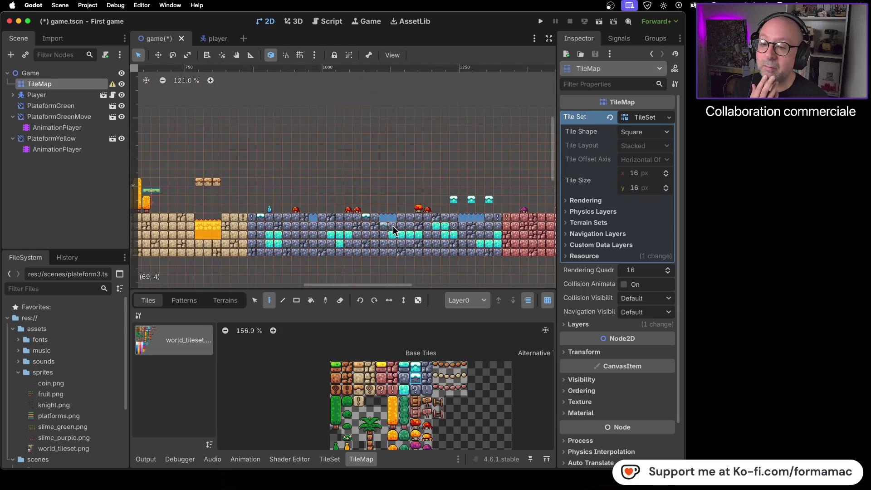
left_click(408, 234)
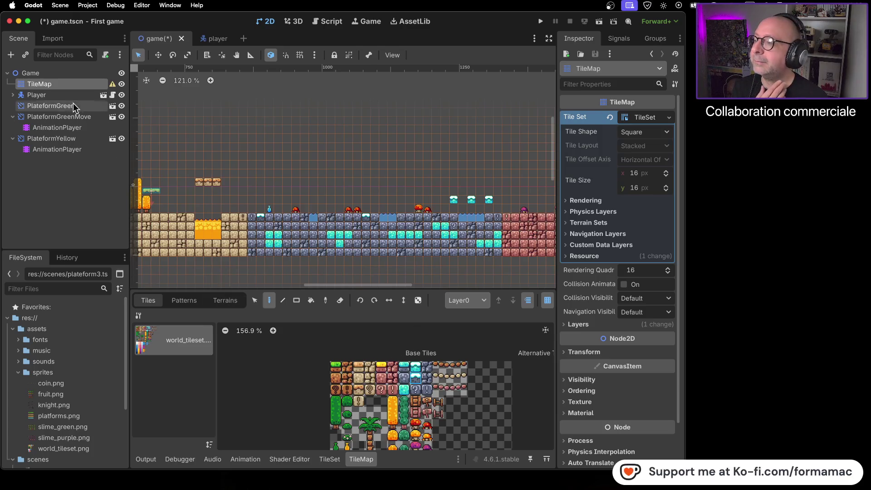
Reselect the TileMap node, save game.tscn, and switch to the YouTube tutorial.
left_click(68, 73)
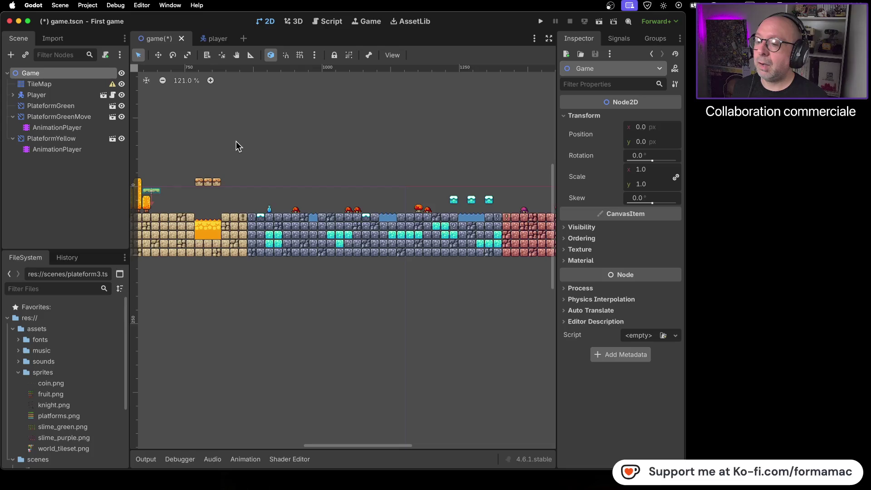
scroll(236, 141, "up", 5)
scroll(276, 231, "left", 10)
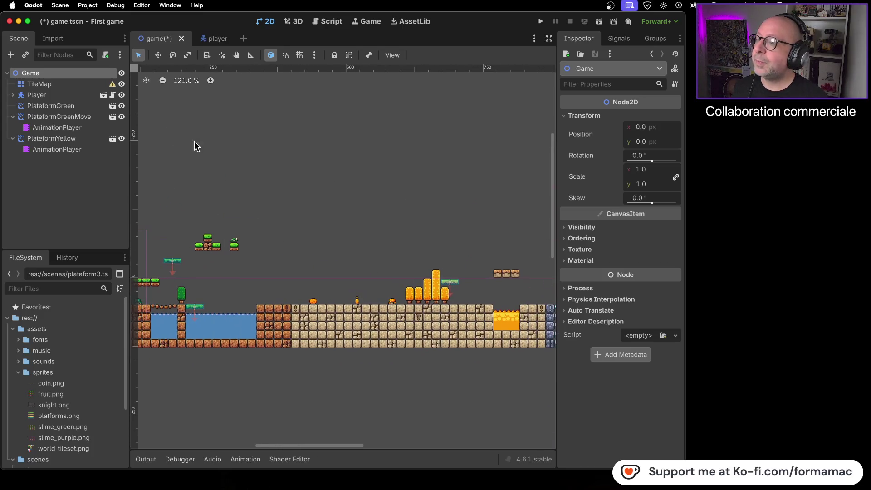
left_click(84, 85)
scroll(409, 204, "left", 6)
scroll(397, 144, "down", 5)
scroll(398, 143, "left", 3)
key("super+s")
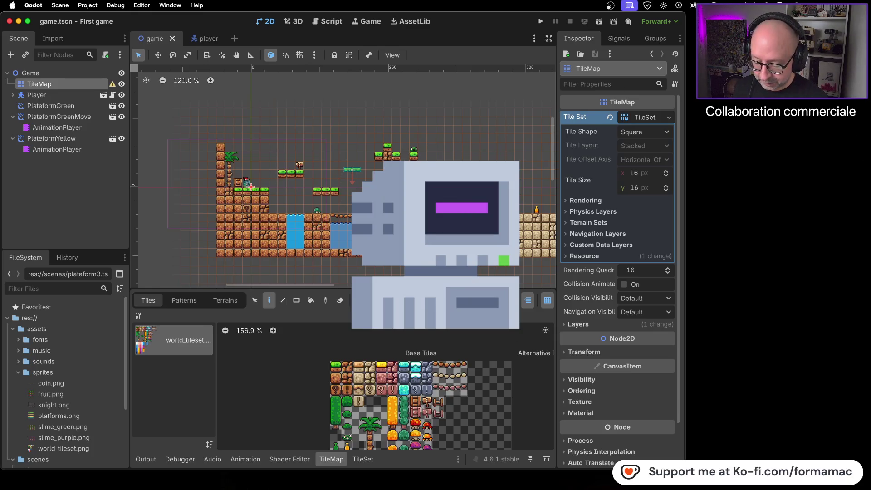
key("super+Tab")
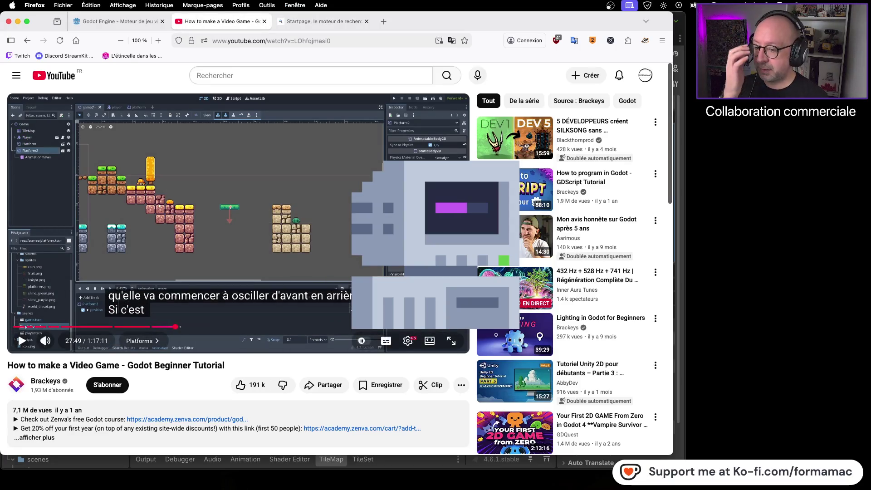
Watch the tutorial in theater mode up to the new-scene part, pause it, and return to Godot.
left_click(430, 340)
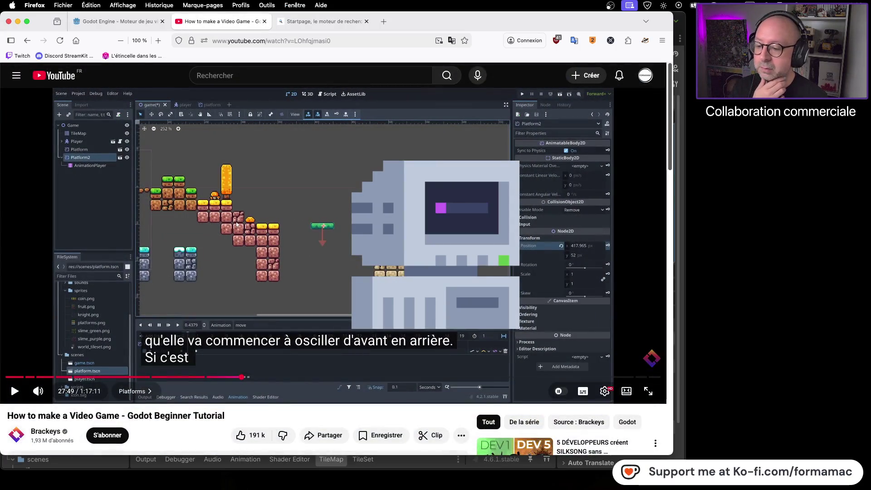
left_click(287, 307)
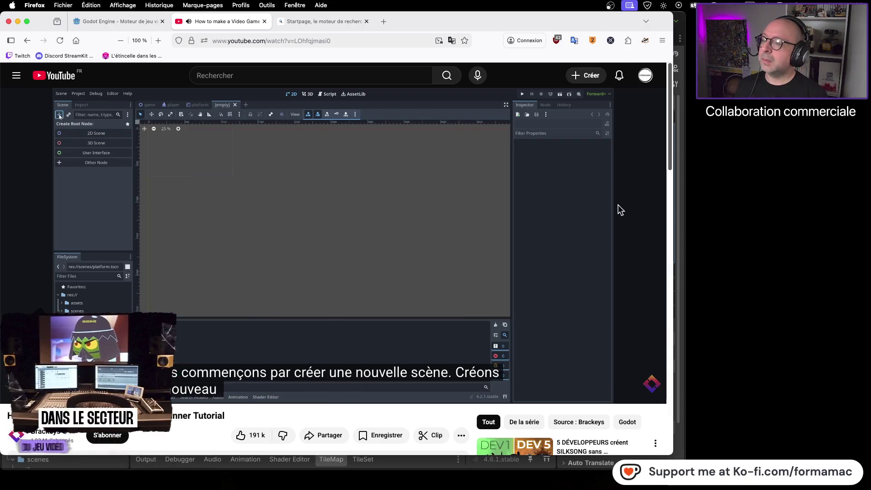
left_click(436, 200)
key("super+Tab")
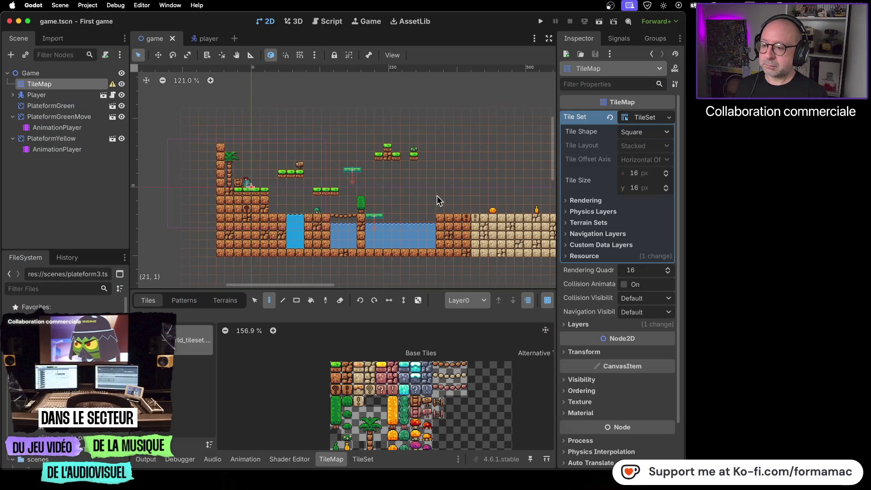
Select the root Game node, checking the Create New Node dialog before and after, then return to Firefox.
left_click(9, 56)
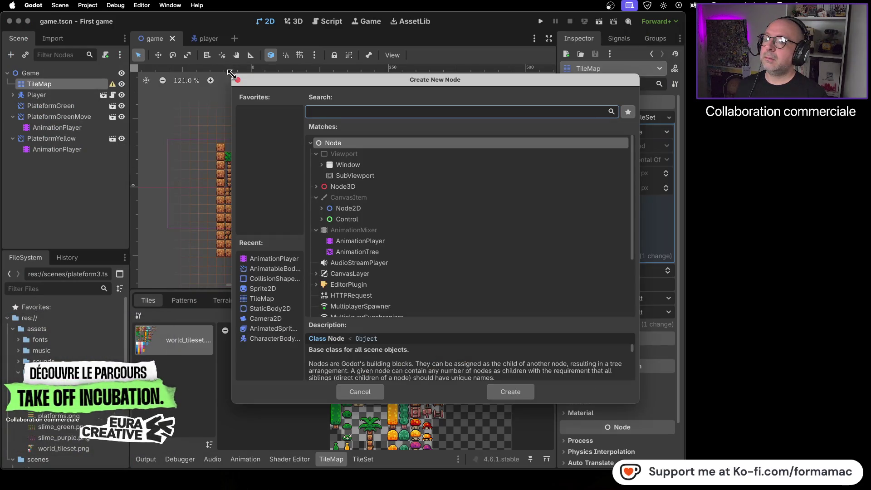
left_click(238, 80)
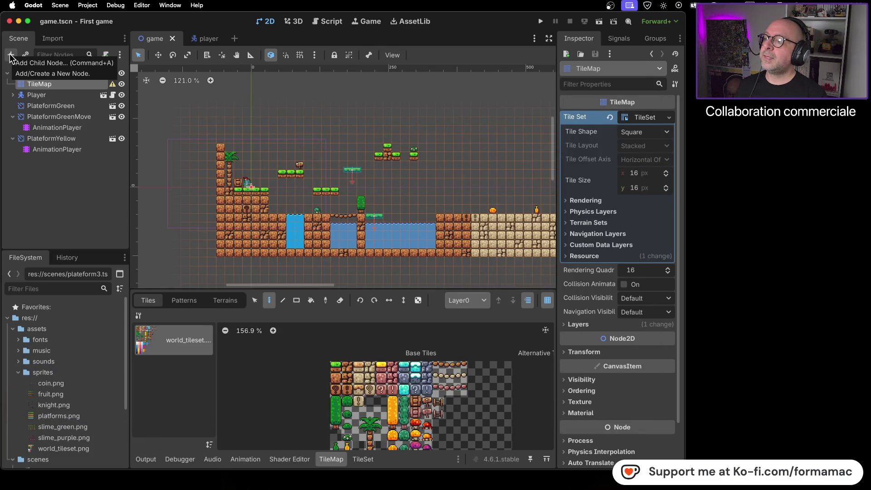
left_click(42, 72)
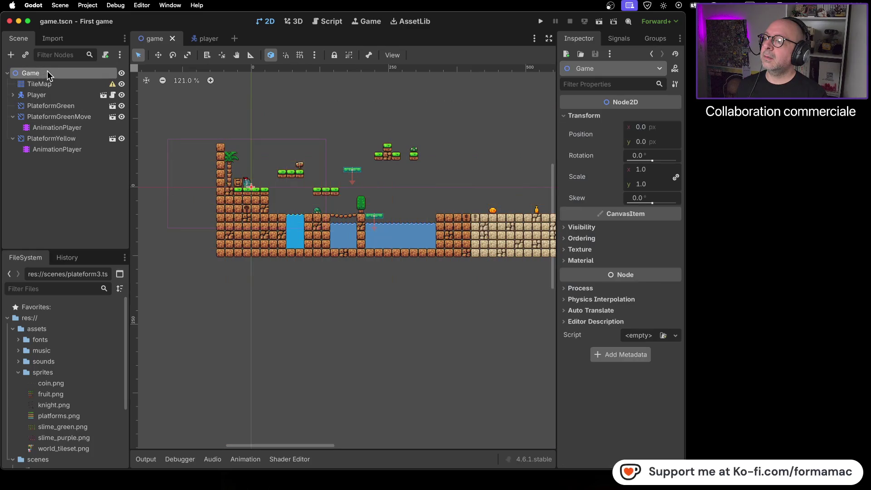
left_click(11, 55)
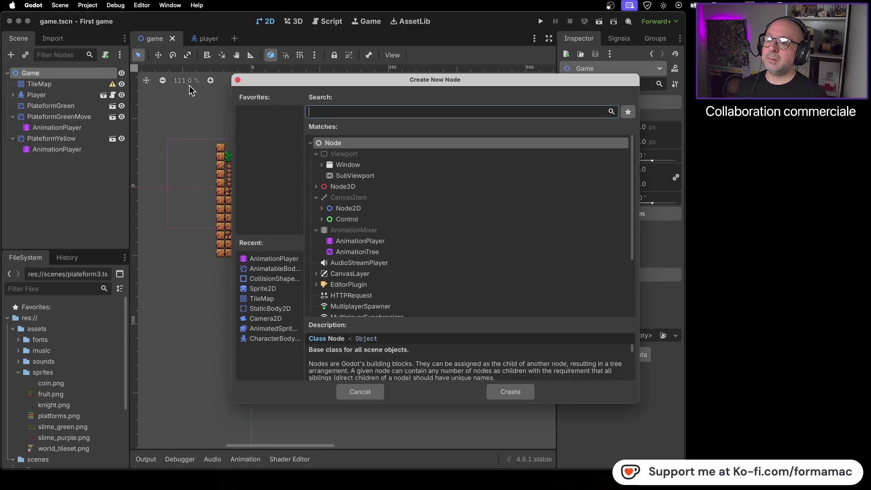
left_click(238, 80)
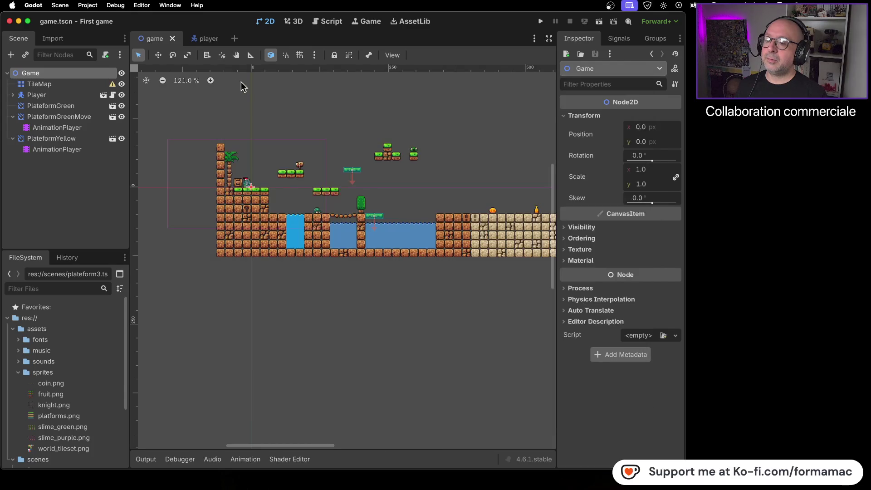
key("super+Tab")
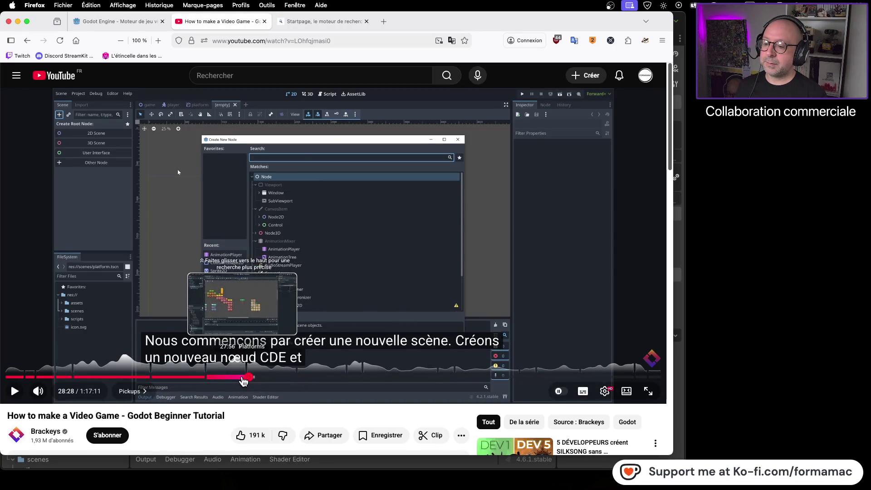
Jump the tutorial back to 27:56 and slow playback to 0.75x.
left_click(243, 379)
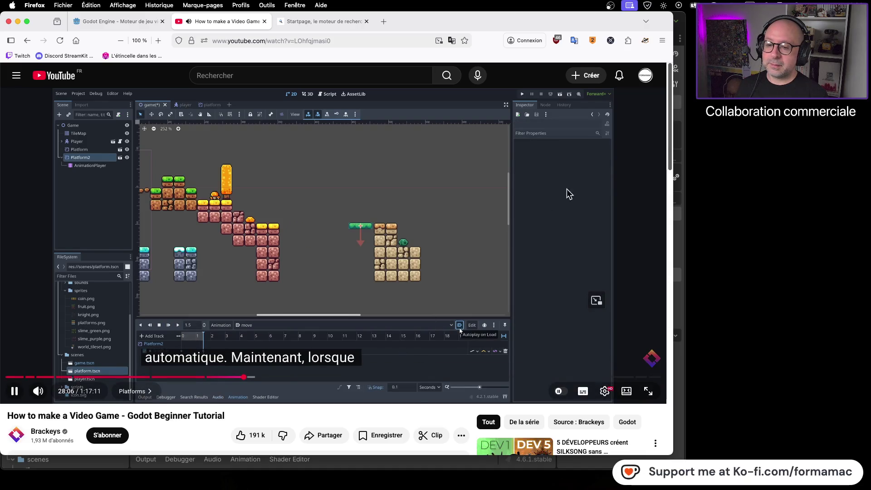
left_click(606, 392)
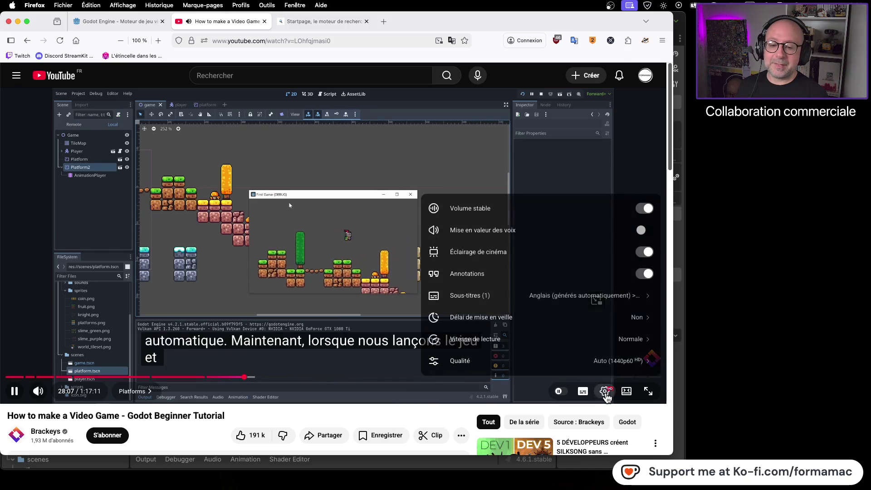
left_click(606, 392)
left_click(606, 392)
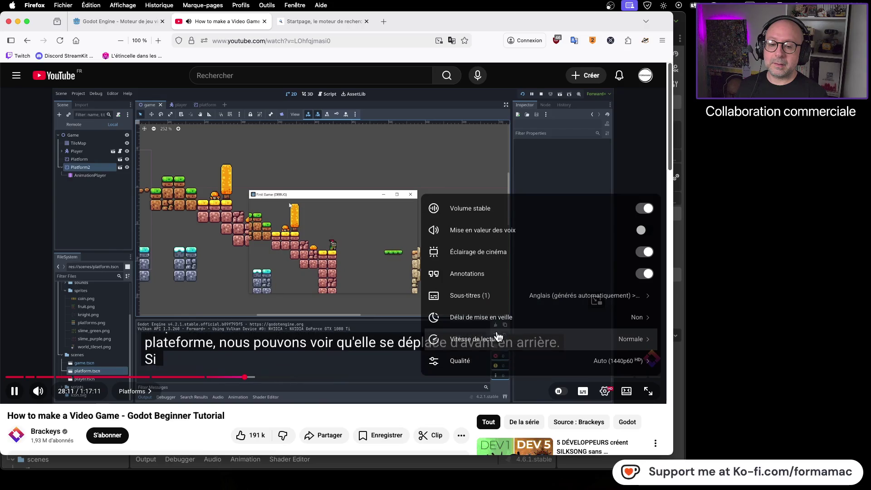
left_click(328, 258)
left_click(328, 258)
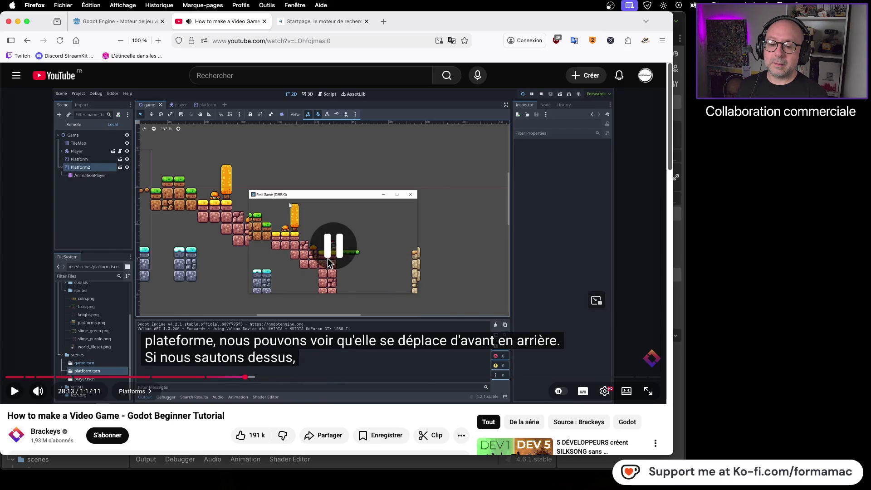
left_click(604, 393)
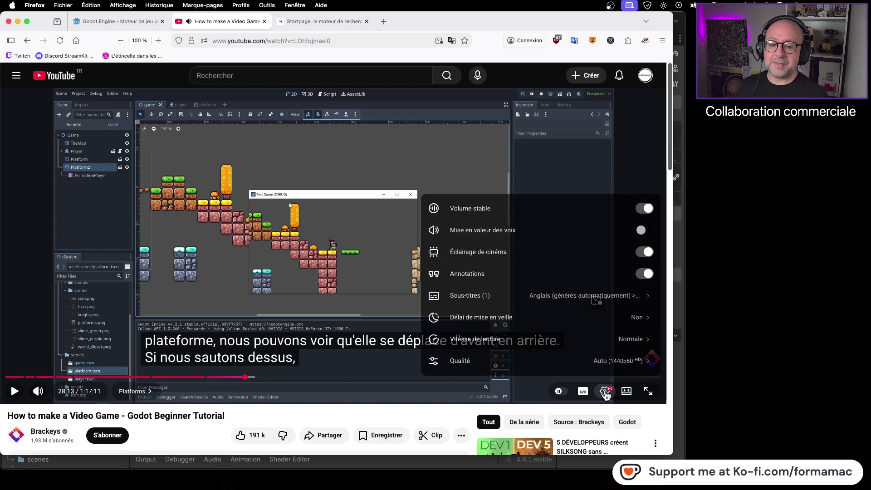
left_click(618, 343)
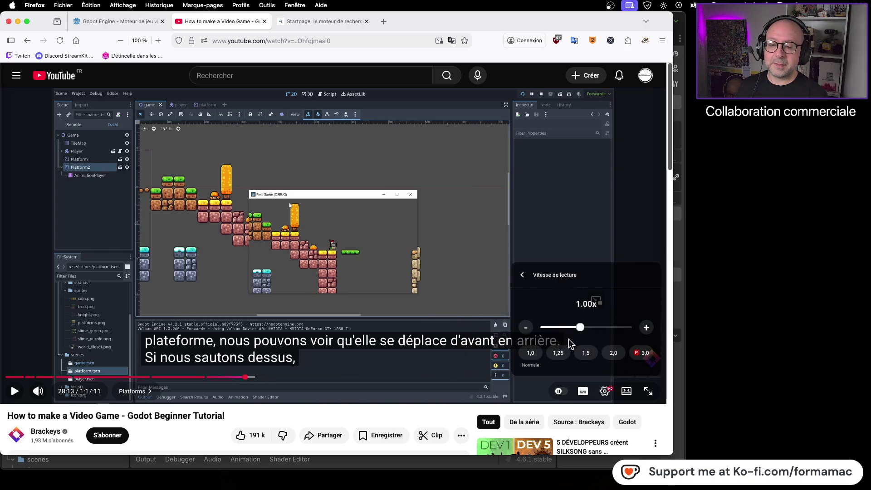
left_click_drag(574, 330, 553, 328)
left_click(477, 295)
Play the tutorial at 0.75x until 28:26, where the coin pickup begins, then pause.
left_click(475, 293)
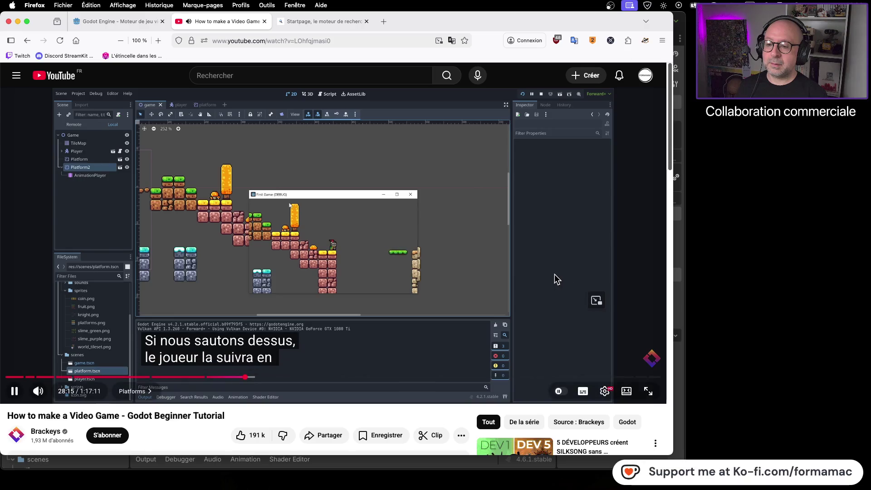
left_click(522, 313)
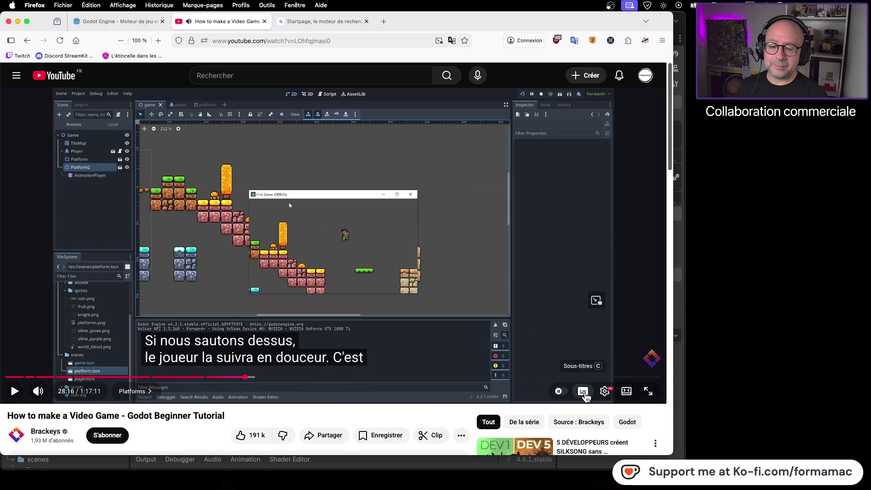
left_click(603, 392)
left_click(627, 347)
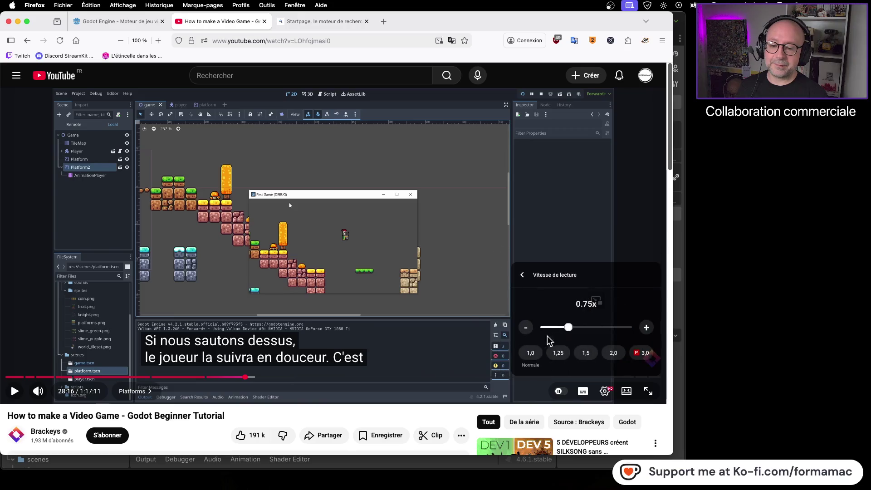
left_click(440, 349)
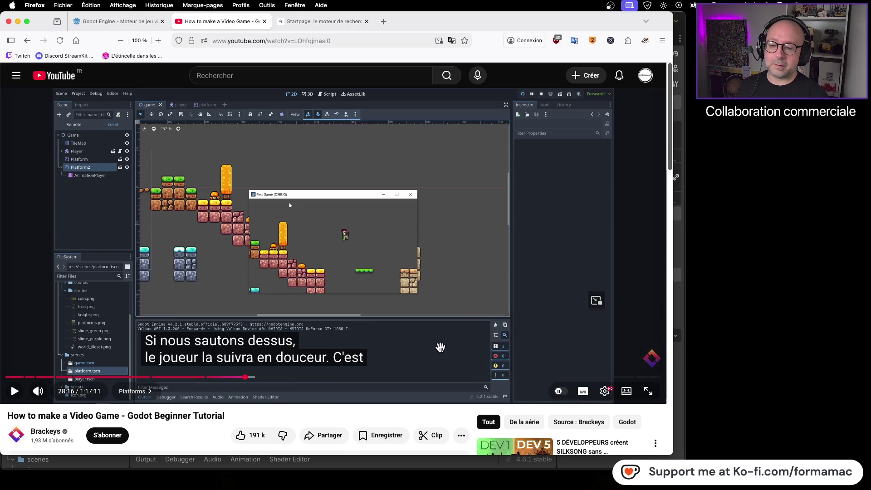
left_click(427, 305)
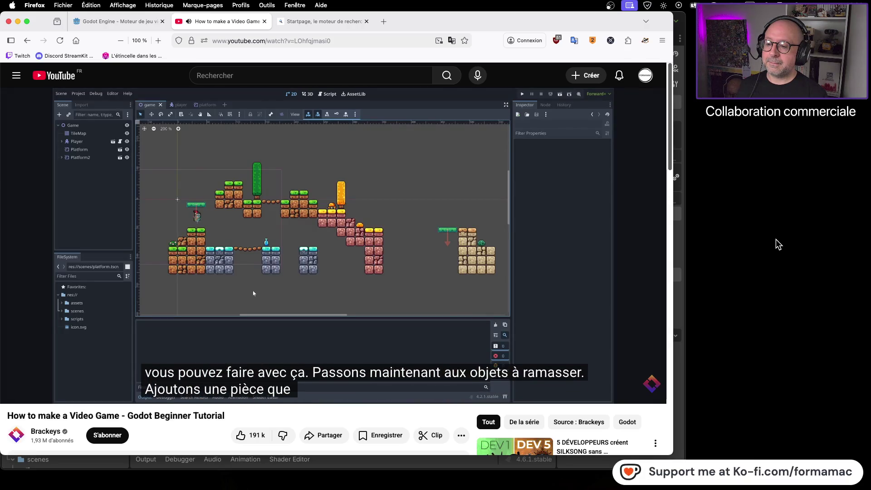
mouse_move(588, 268)
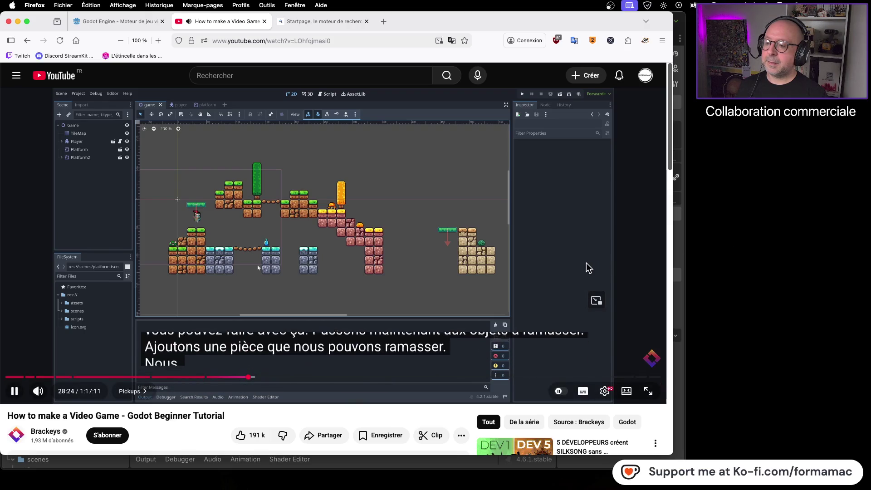
left_click(586, 263)
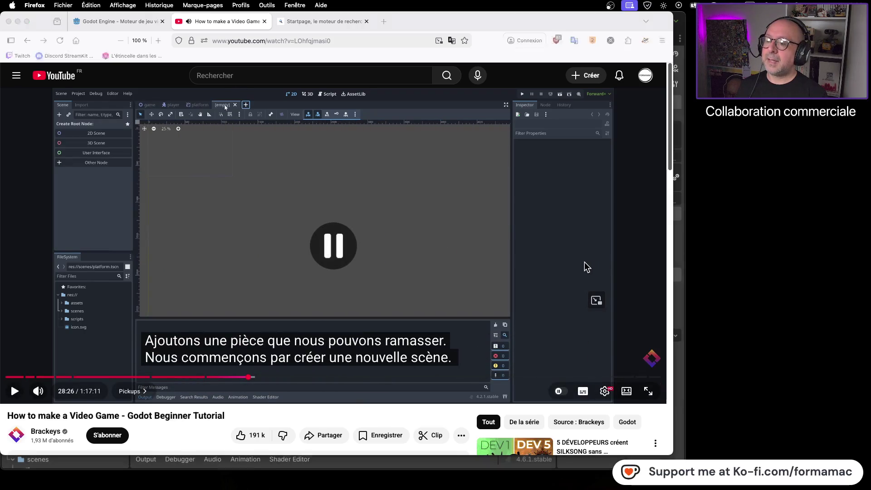
Watch a few more seconds, then create a new scene with an Area2D root, searching 'area2D'.
key("super+Tab")
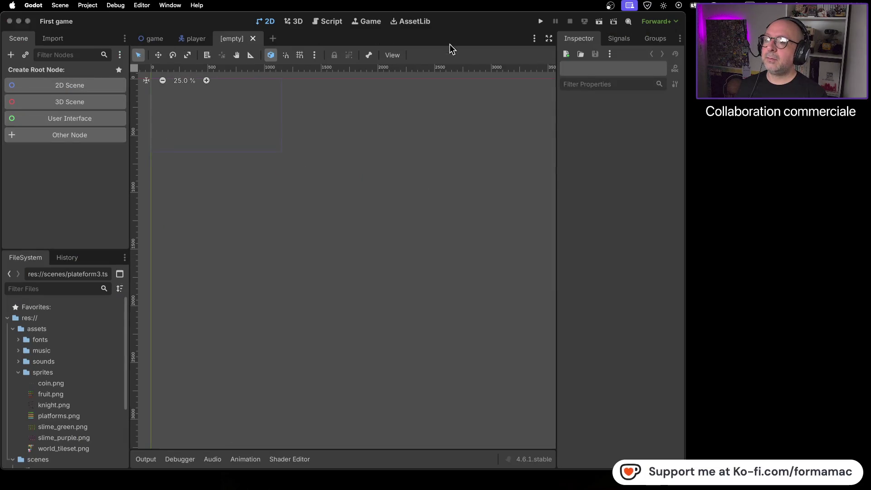
key("super+Tab")
left_click(441, 189)
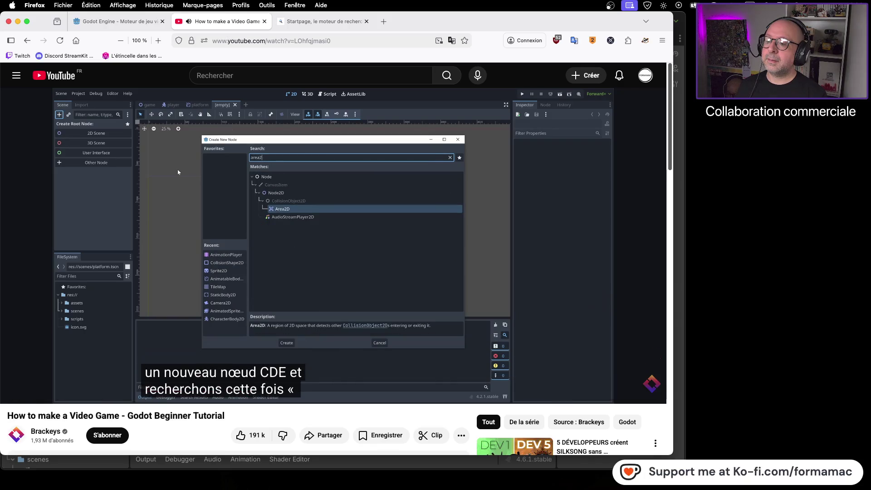
left_click(595, 300)
key("super+Tab")
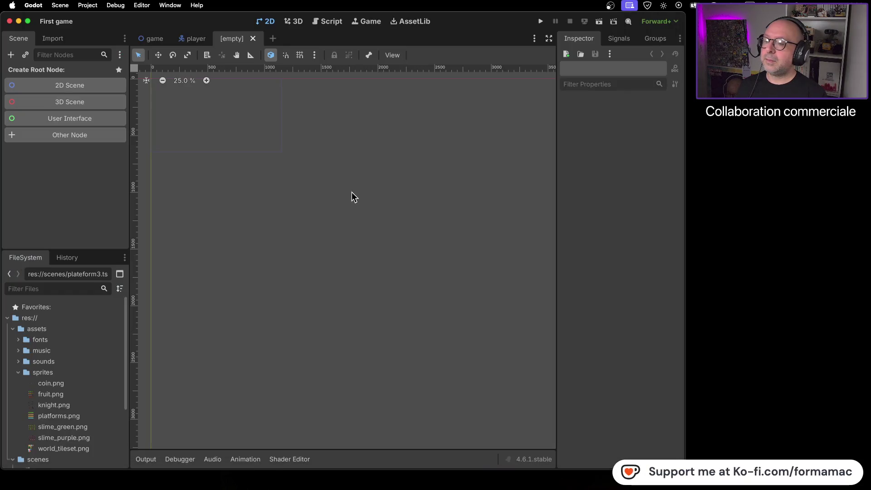
left_click(10, 56)
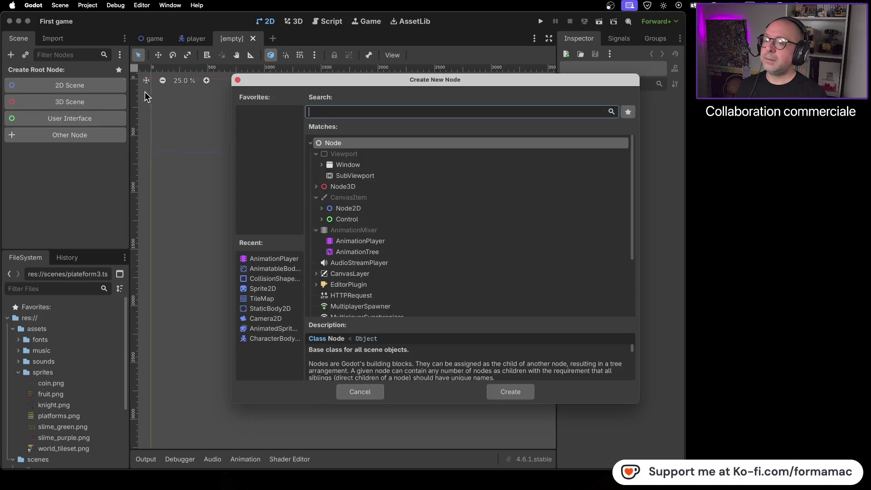
type("area")
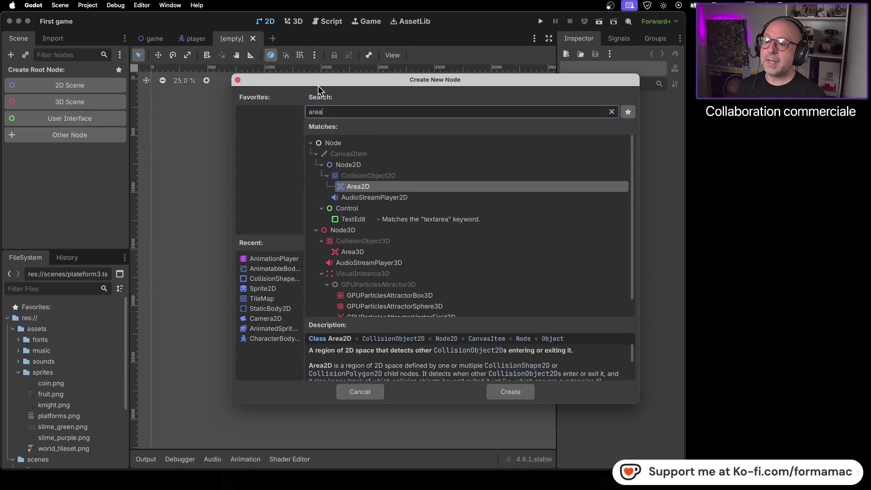
type("2D")
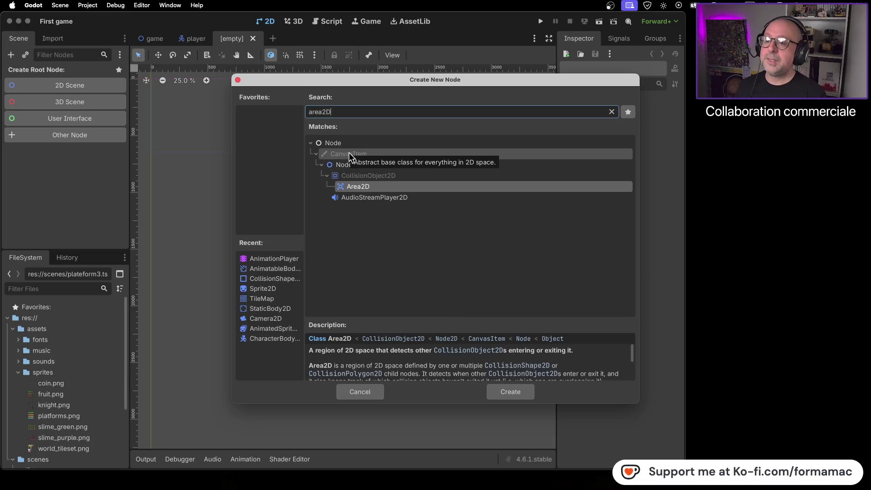
double_click(382, 187)
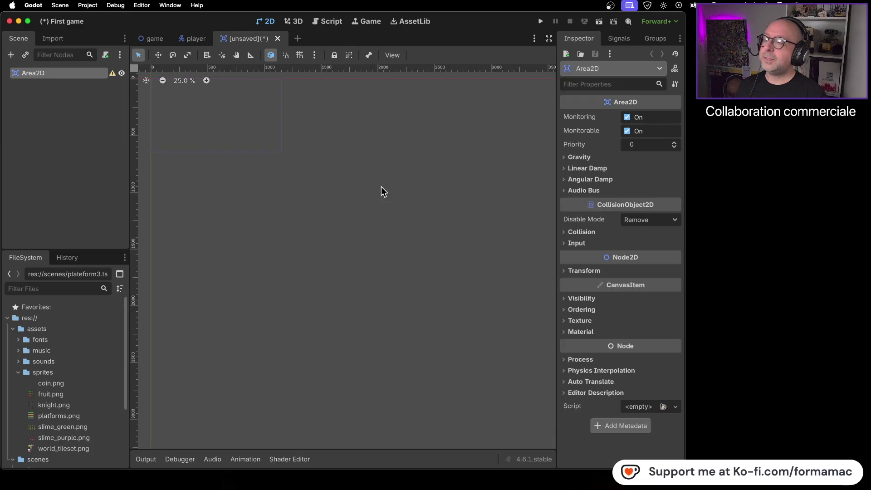
Watch the tutorial on to 28:53, pause it, and return to Godot.
key("super+Tab")
left_click(370, 221)
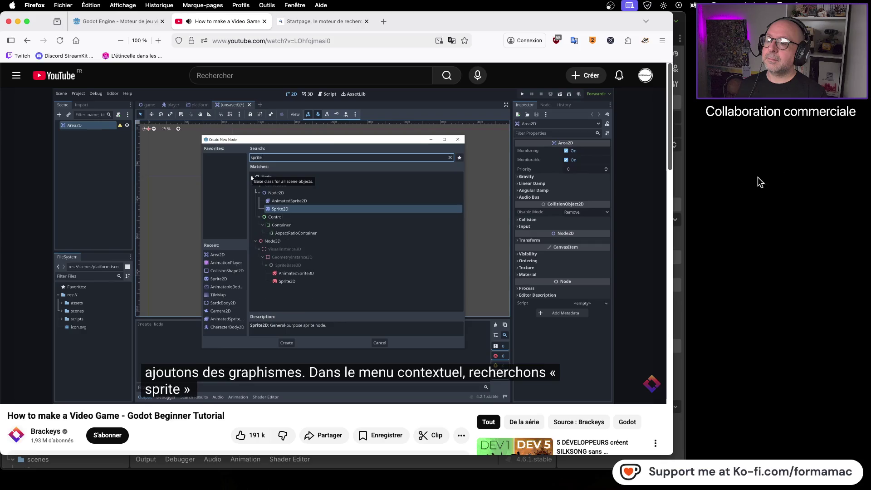
left_click(492, 188)
left_click(494, 187)
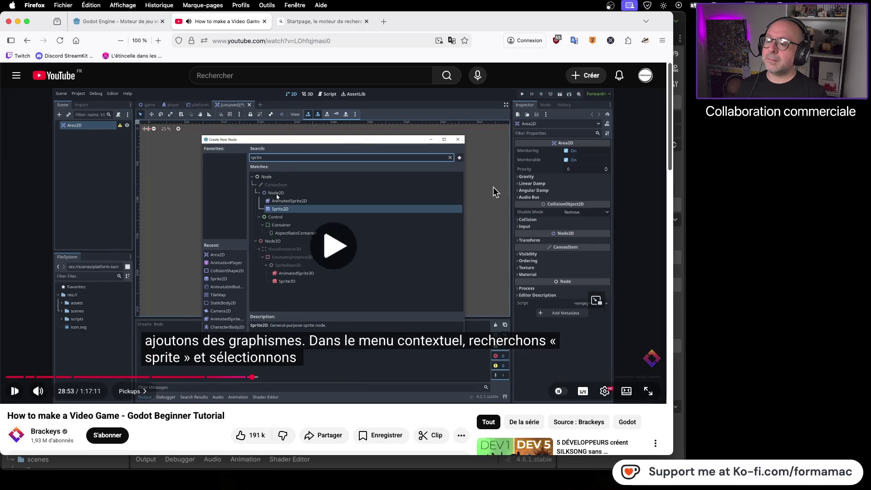
left_click(494, 187)
left_click(679, 168)
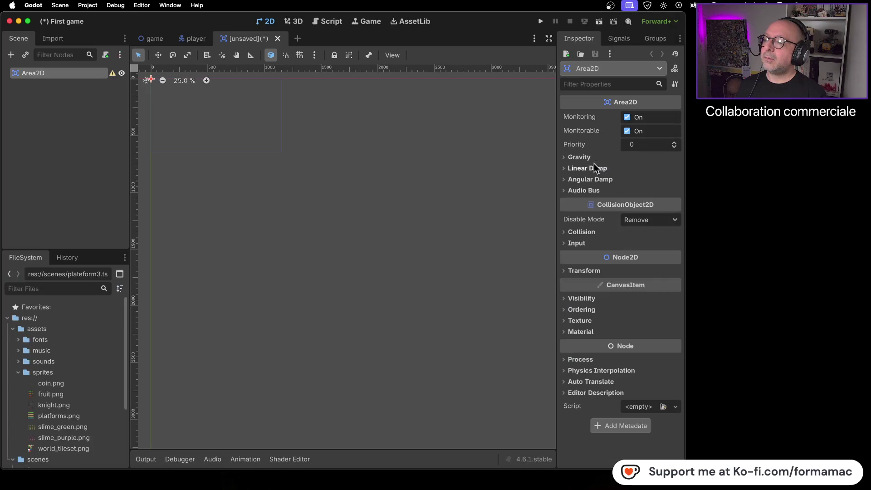
Add an AnimatedSprite2D child under Area2D, searching 'animateds', then pan toward the scene origin.
left_click(11, 55)
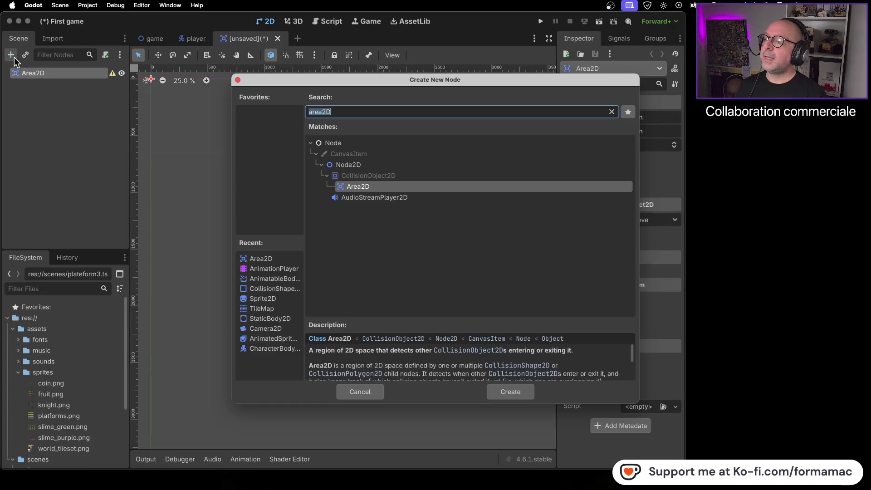
type("anima")
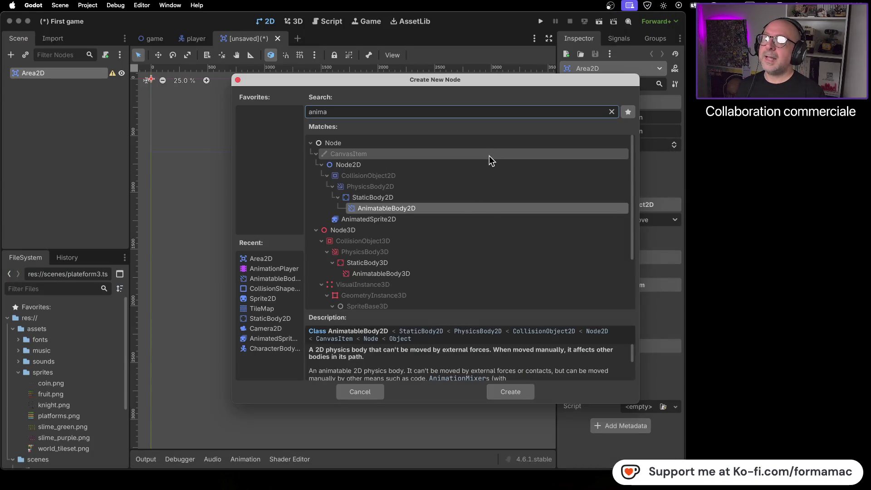
type("teds")
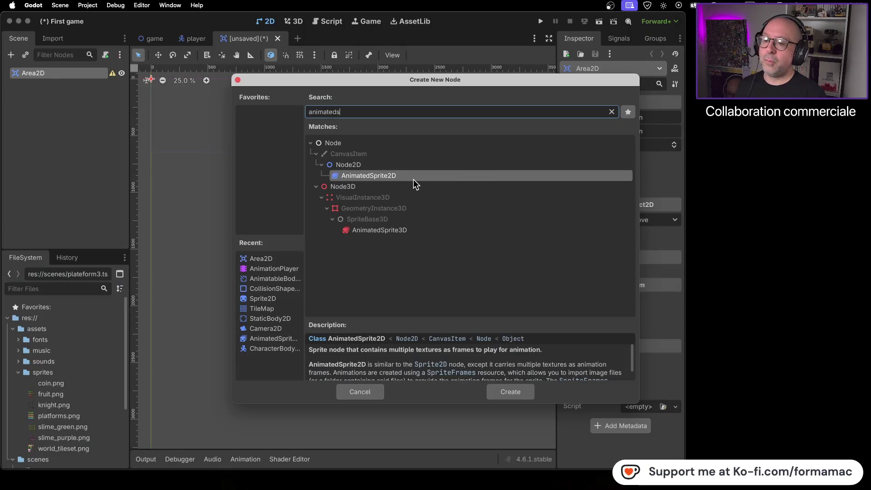
left_click(516, 393)
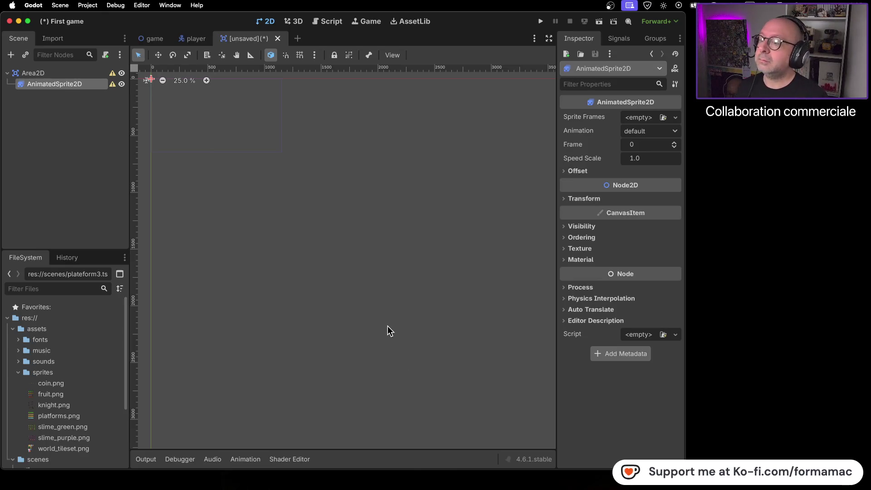
left_click_drag(217, 151, 330, 236)
Check the tutorial, then assign a New SpriteFrames resource to the AnimatedSprite2D's Sprite Frames.
scroll(338, 234, "right", 5)
scroll(338, 234, "down", 2)
key("super+Tab")
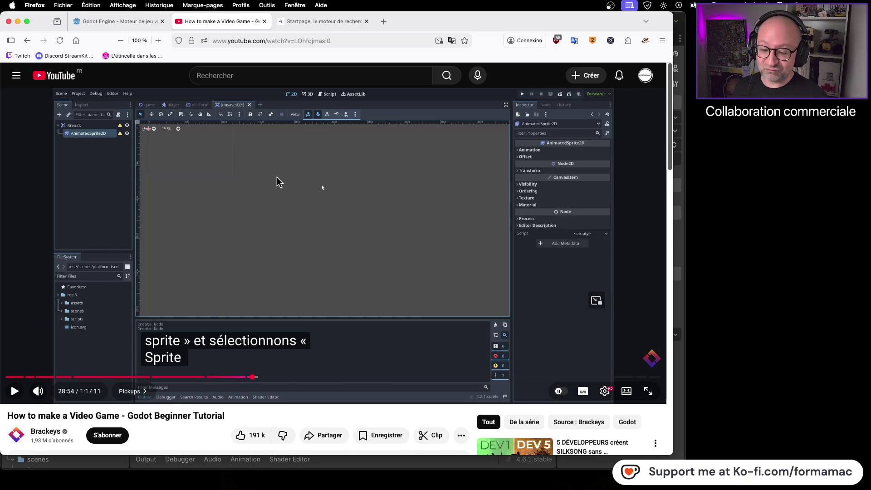
left_click(306, 261)
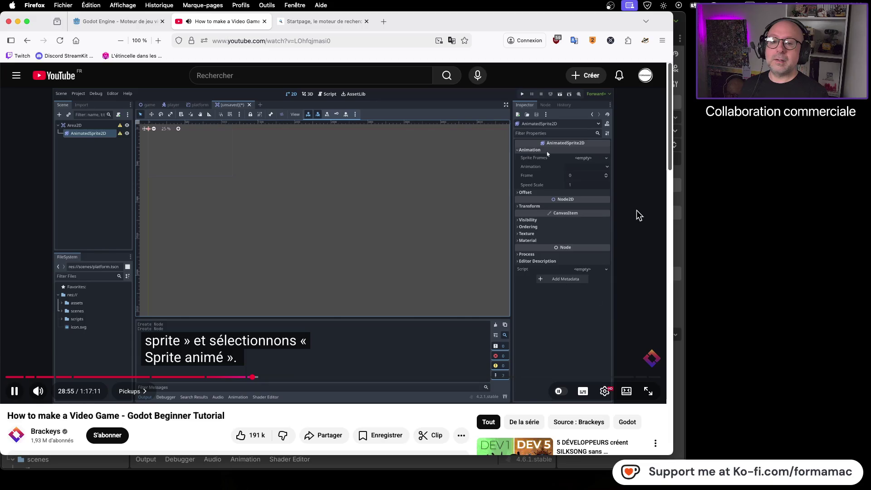
left_click(480, 225)
key("super+Tab")
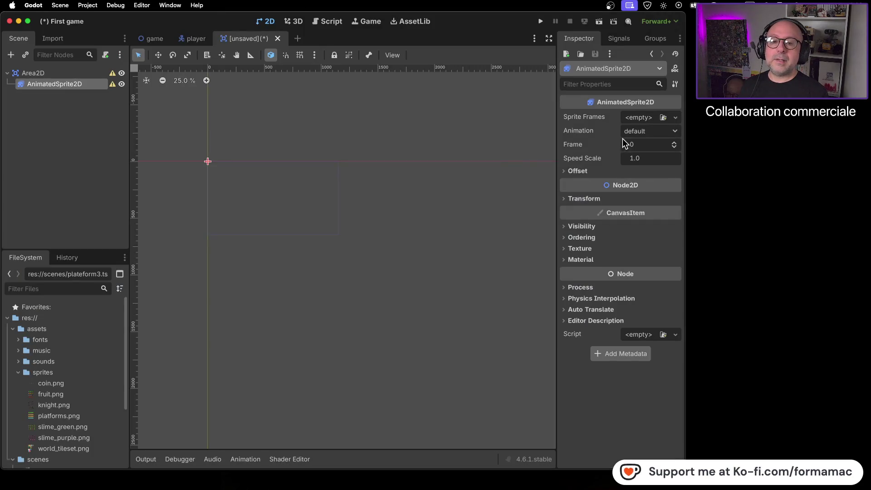
left_click(673, 119)
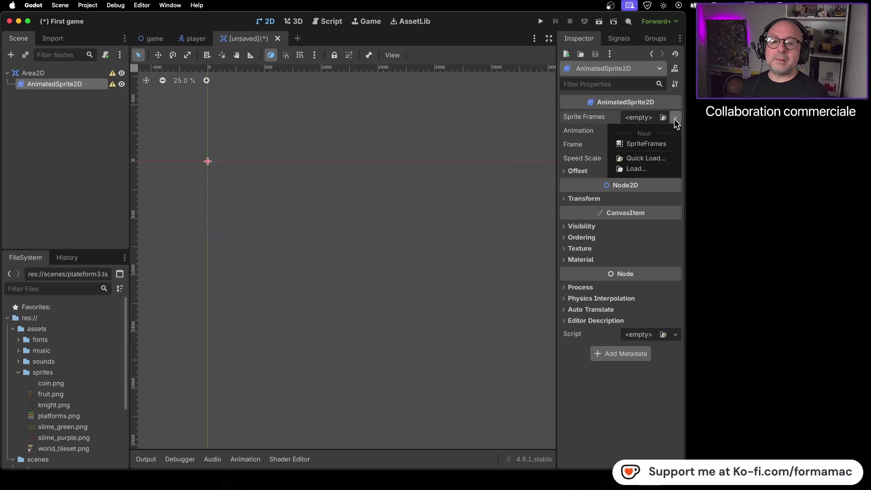
left_click(666, 143)
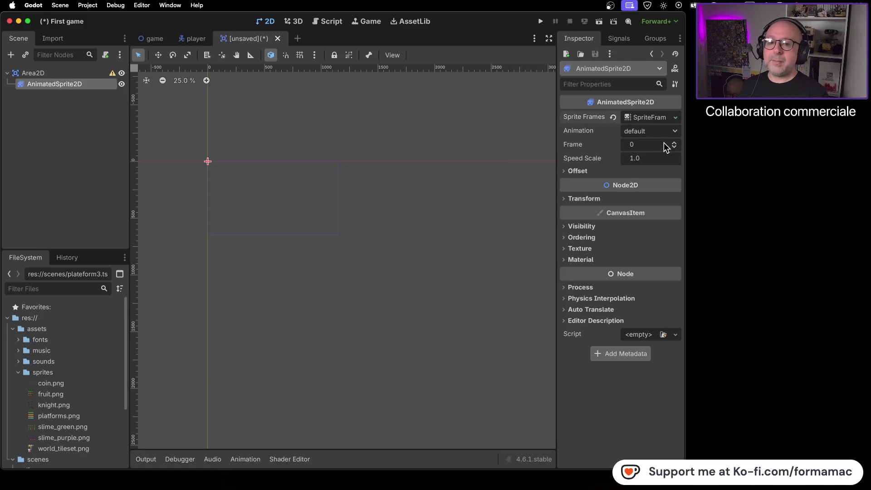
Watch the next tutorial bit, then open the SpriteFrames editor showing the default animation.
key("super+Tab")
left_click(428, 206)
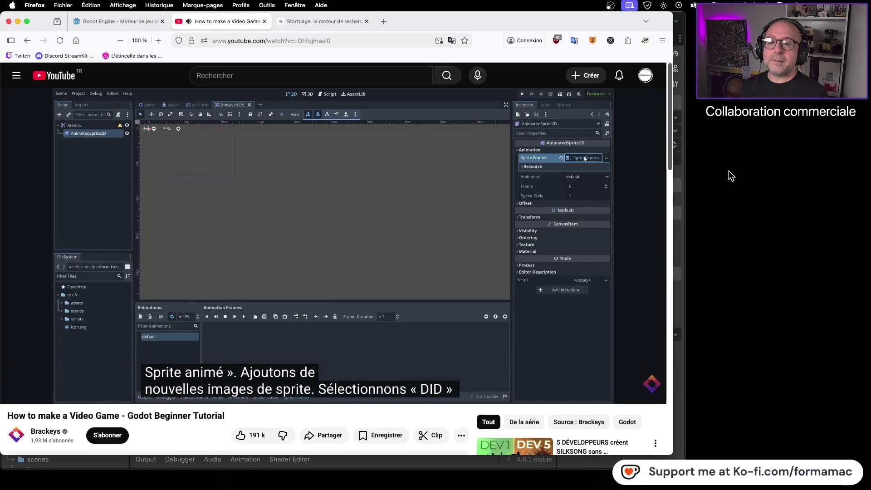
left_click(507, 241)
key("super+Tab")
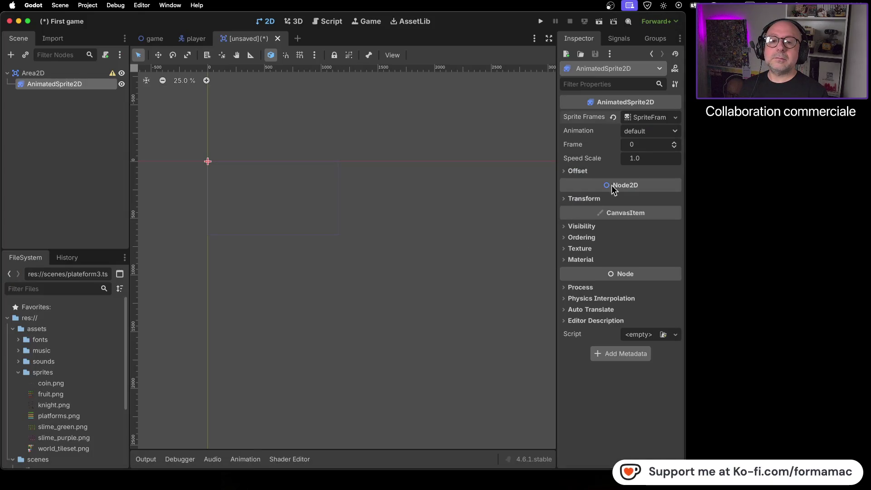
left_click(632, 118)
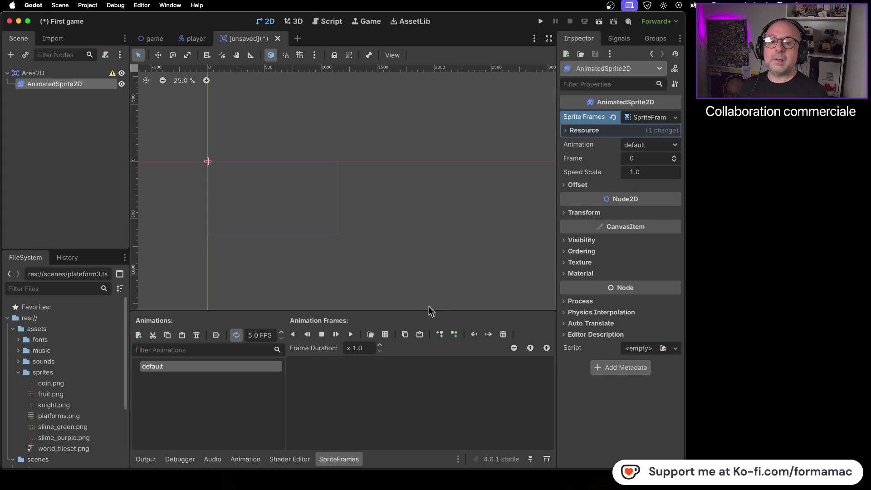
Try adding frames from a sprite sheet, browse the sprites folder, then cancel the file picker.
key("super+Tab")
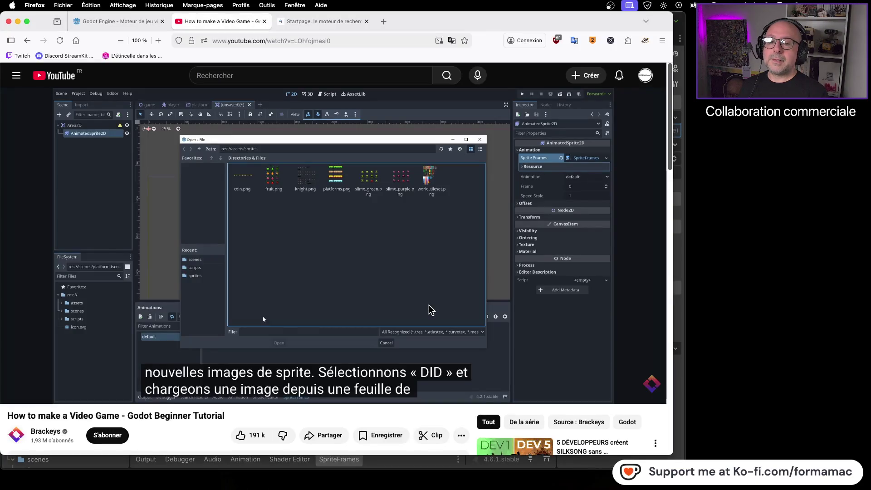
key("super+Tab")
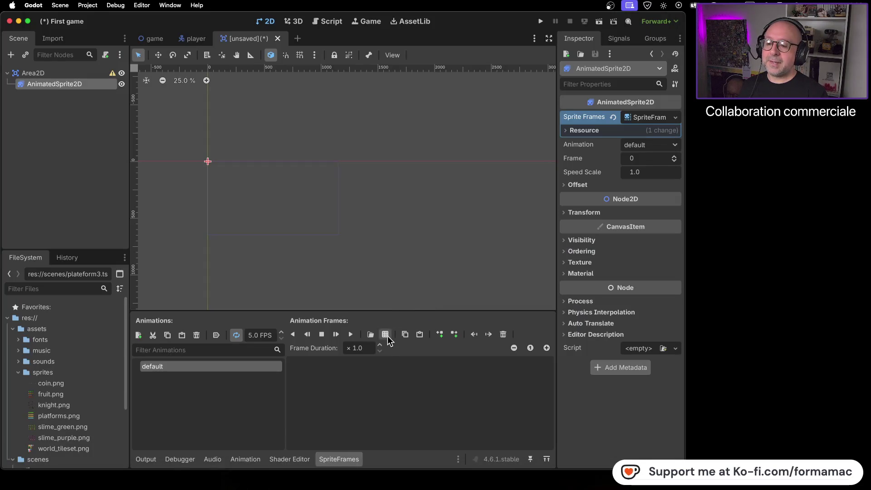
left_click(388, 335)
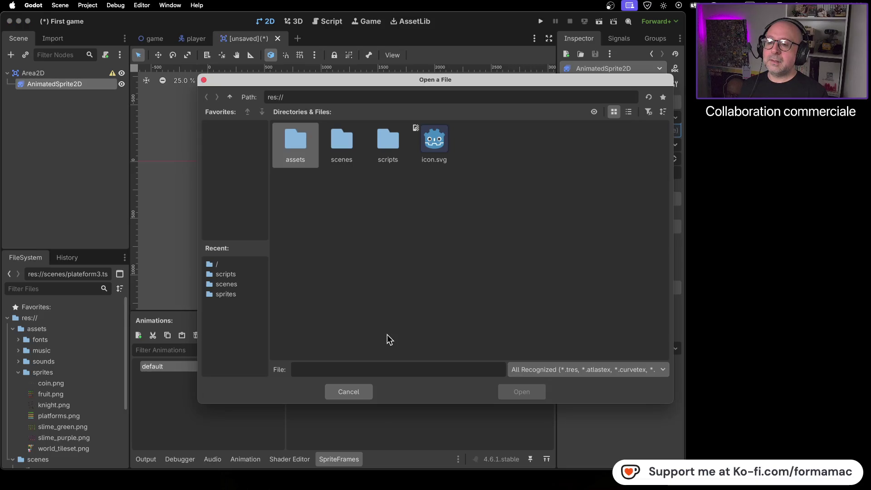
key("super+Tab")
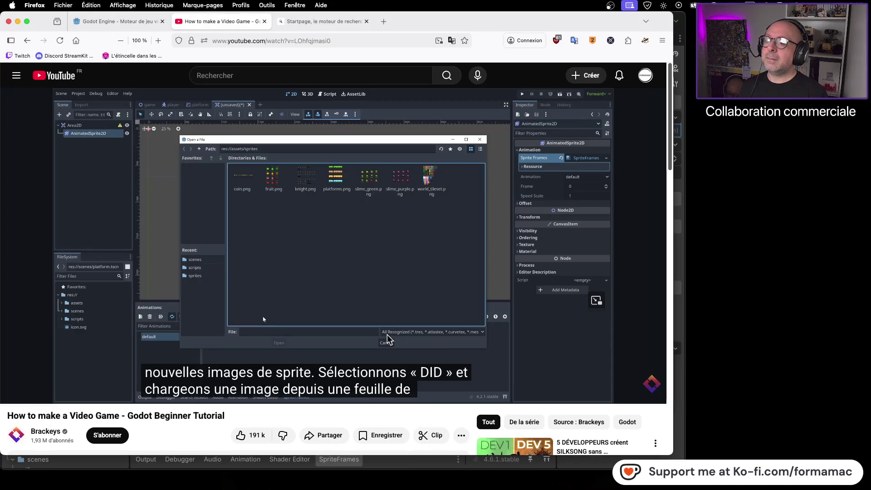
key("super+Tab")
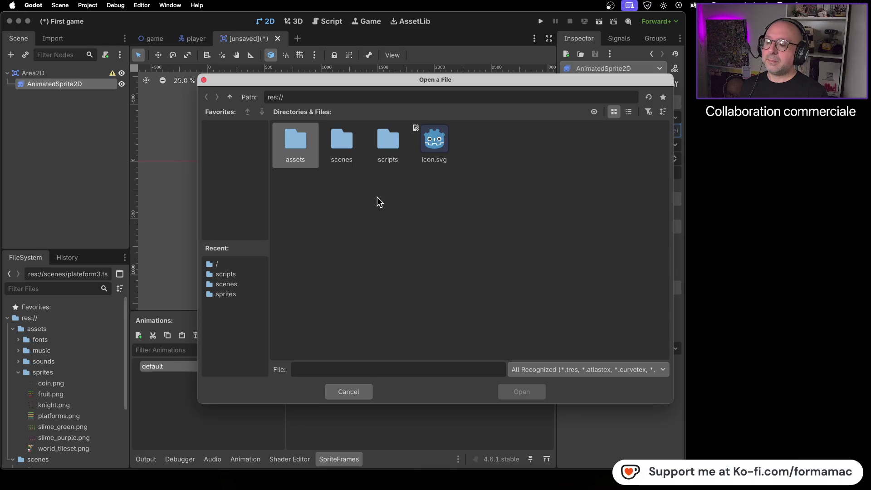
left_click(241, 295)
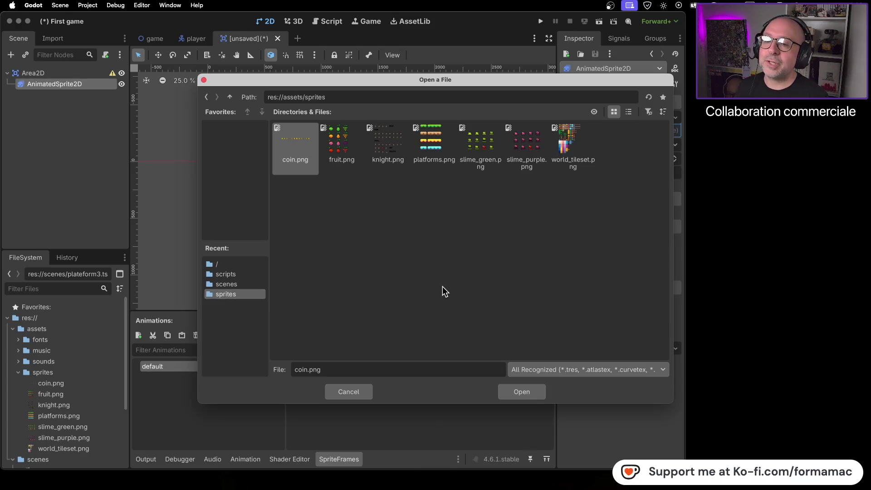
key("super+Tab")
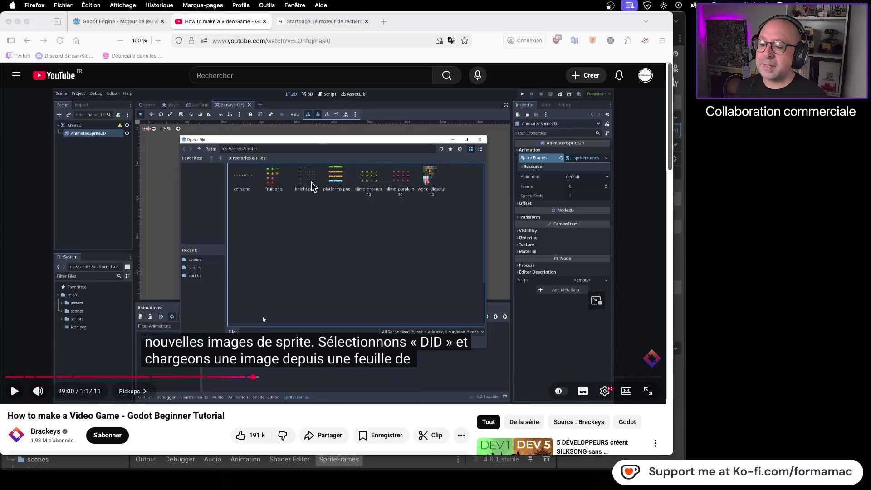
key("super+Tab")
left_click(352, 394)
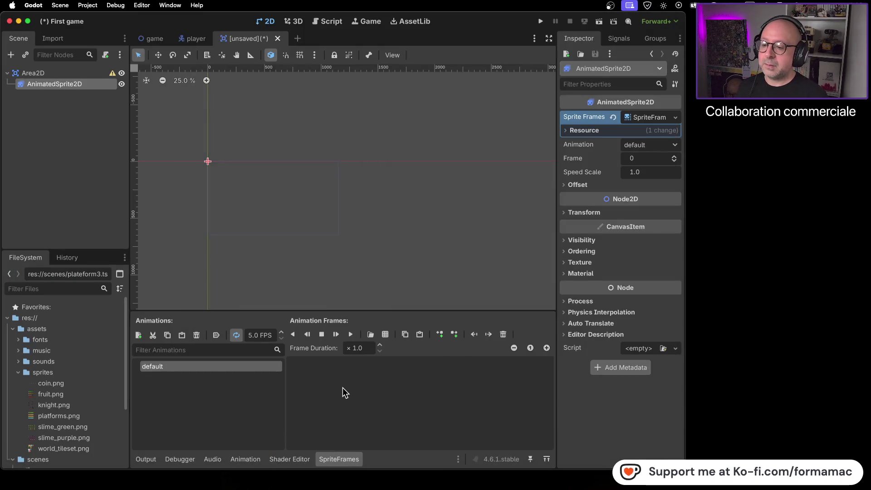
Rewind the tutorial to 28:43, rewatch the sprite sheet part, and return to Godot.
key("super+Tab")
left_click(251, 377)
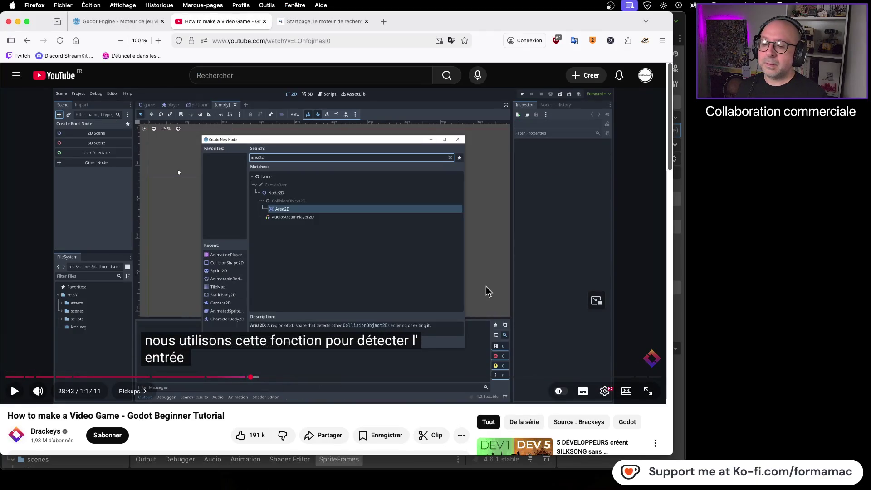
key("space")
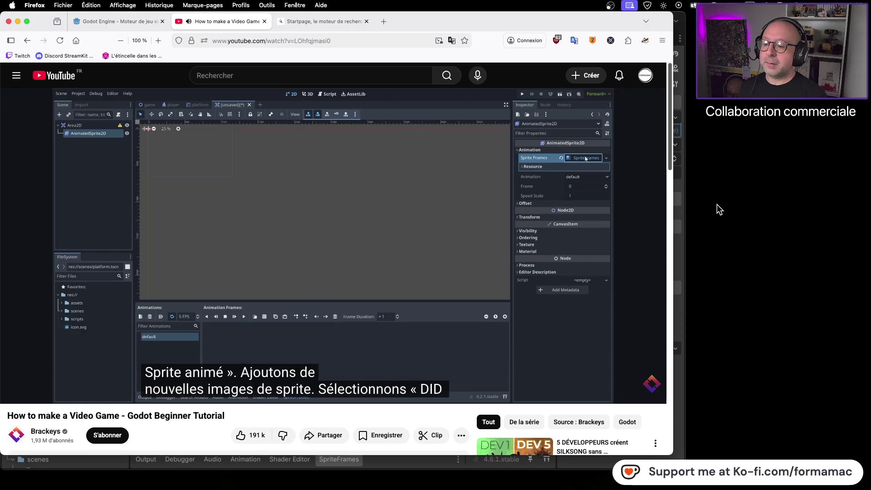
left_click(442, 237)
key("super+Tab")
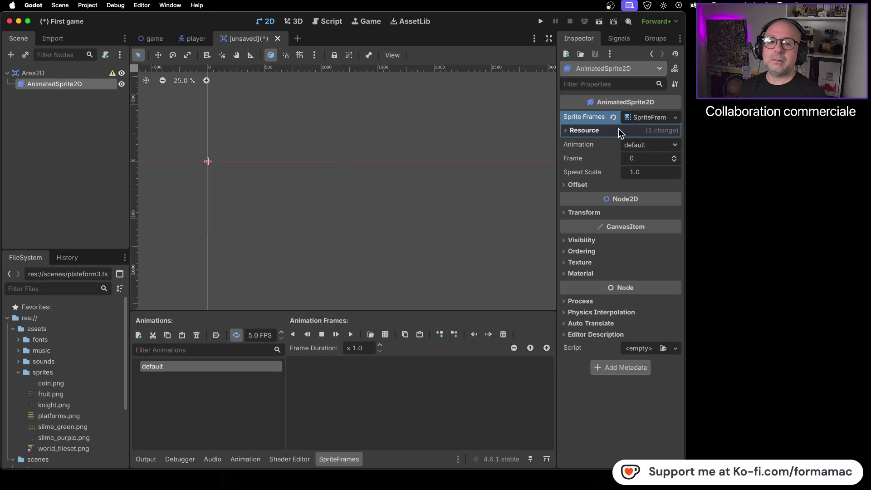
Choose Add frames from a sprite sheet again and open coin.png.
left_click(385, 334)
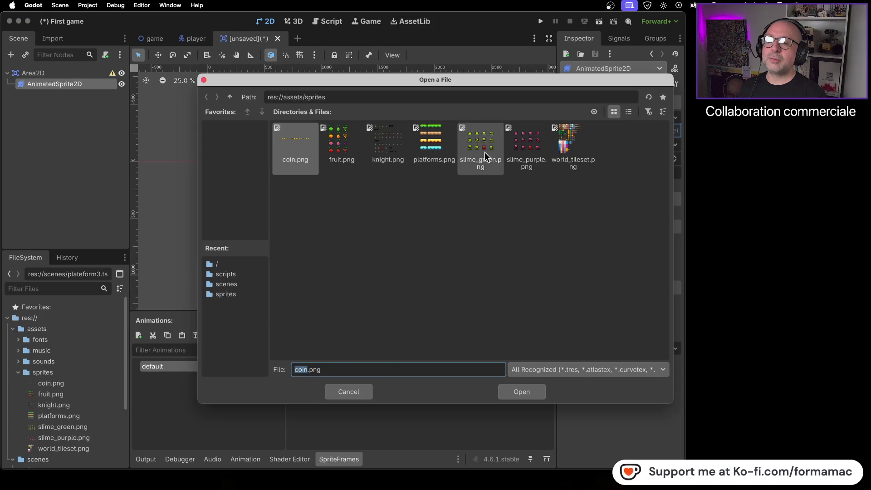
key("super+Tab")
left_click(428, 253)
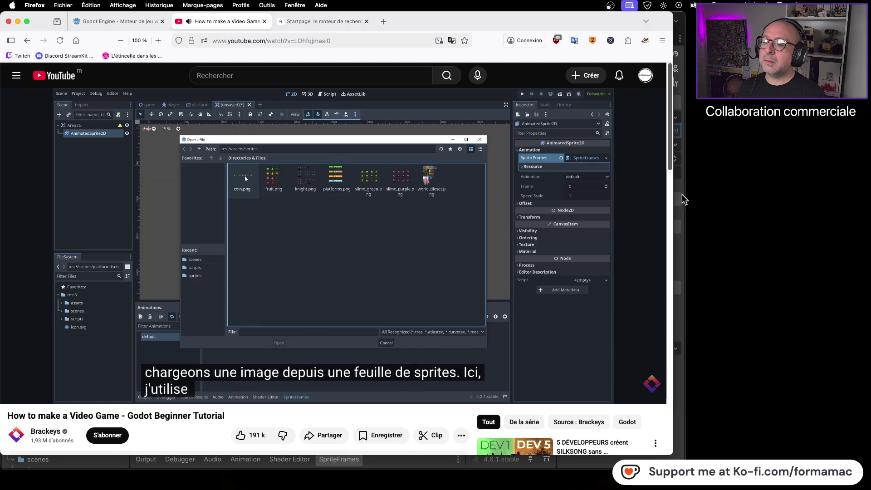
left_click(433, 246)
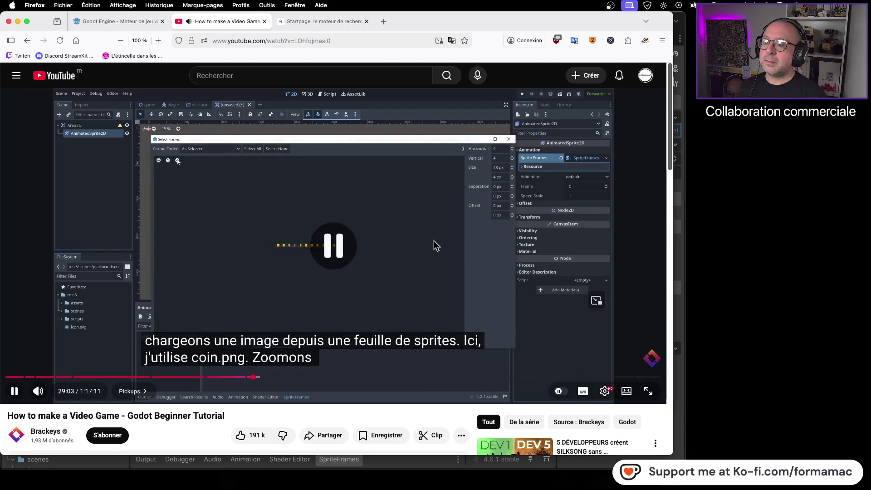
key("super+Tab")
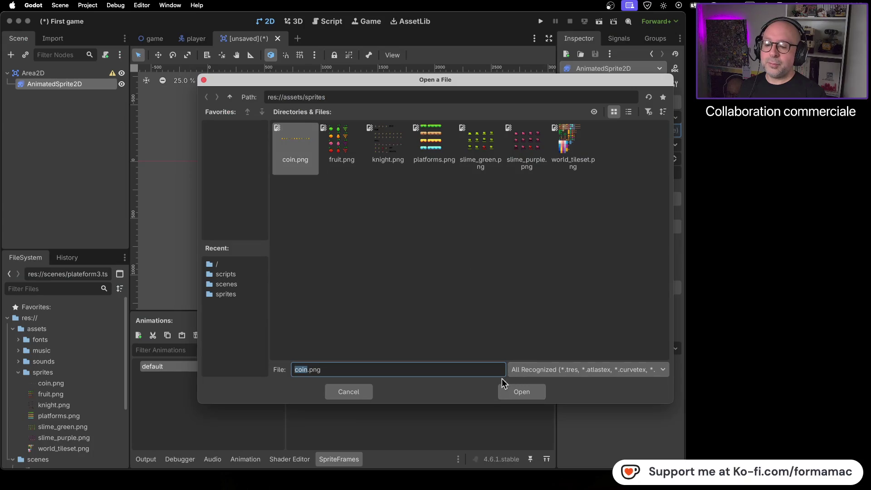
left_click(522, 392)
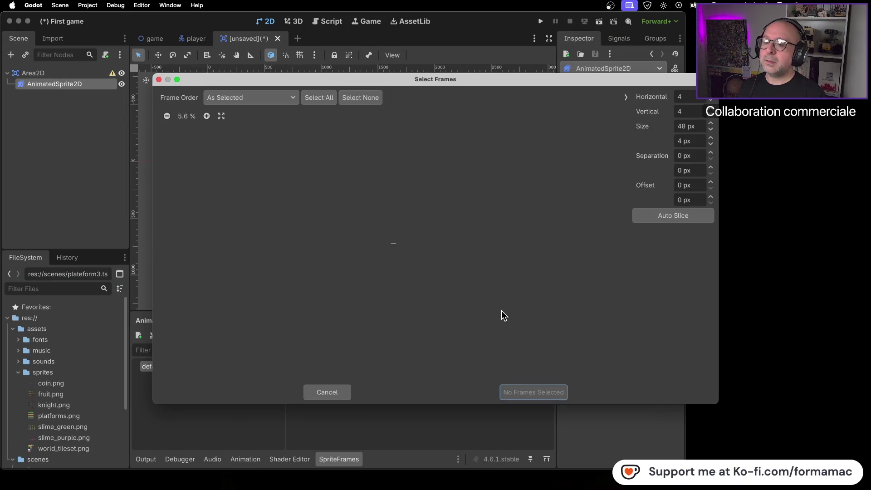
Zoom well into the coin.png strip in the Select Frames preview.
key("super+Tab")
key("super+Tab")
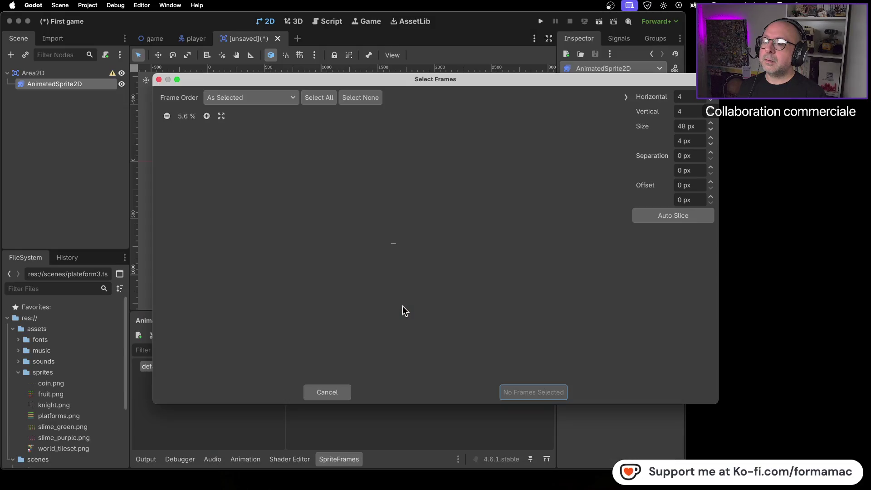
left_click(208, 116)
left_click(210, 117)
left_click(211, 117)
left_click(211, 116)
left_click(211, 117)
left_click(211, 117)
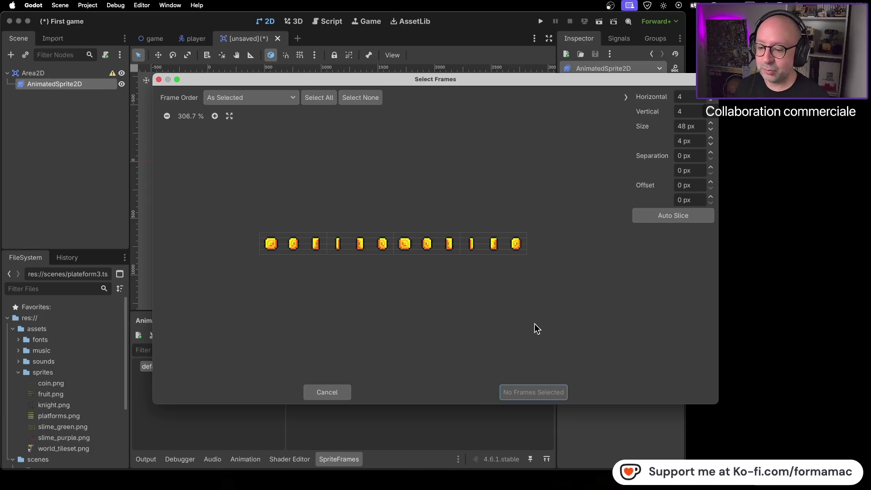
Rewatch the tutorial's slicing section, then set the grid to 12 horizontal by 1 vertical.
key("super+Tab")
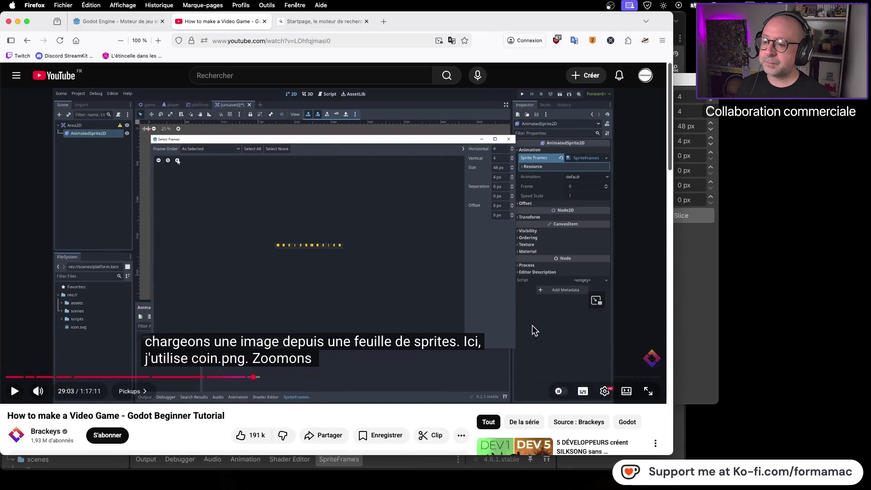
left_click(488, 276)
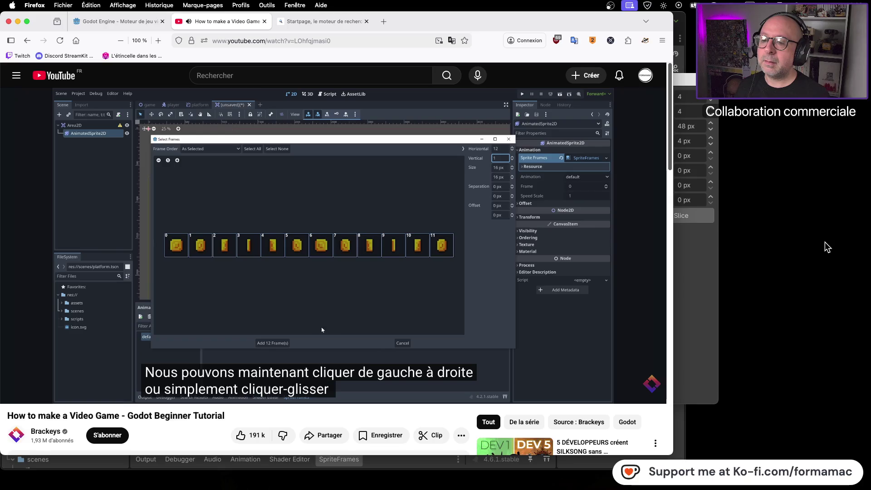
left_click(428, 294)
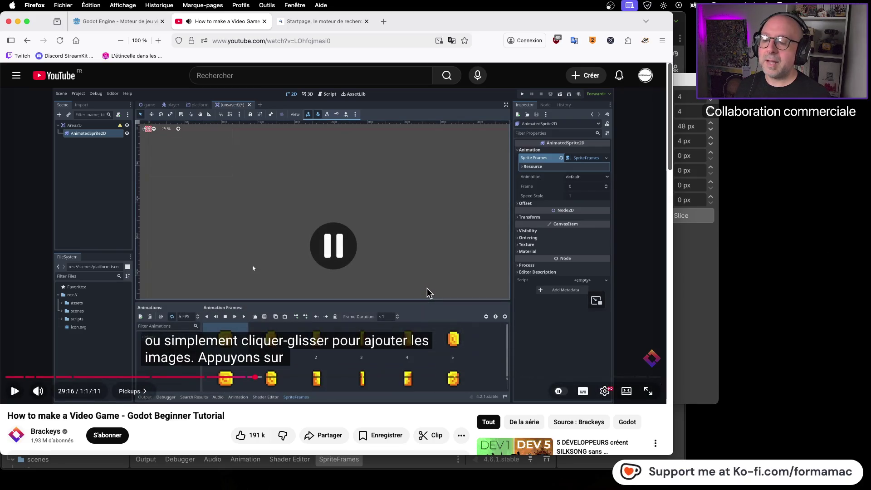
left_click(253, 377)
left_click(363, 261)
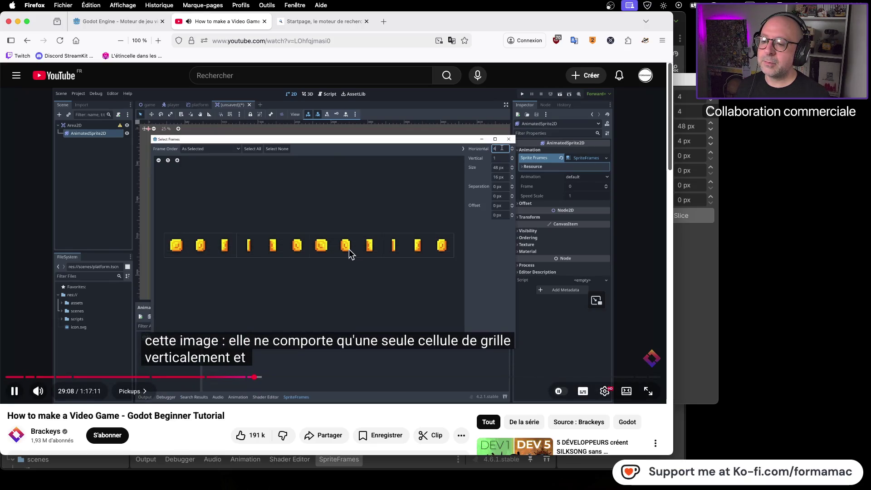
left_click(396, 282)
key("super+Tab")
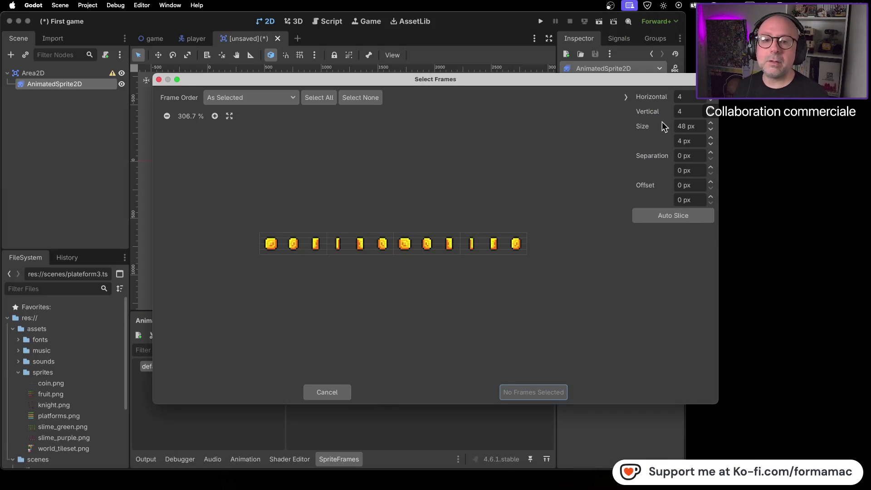
left_click(710, 116)
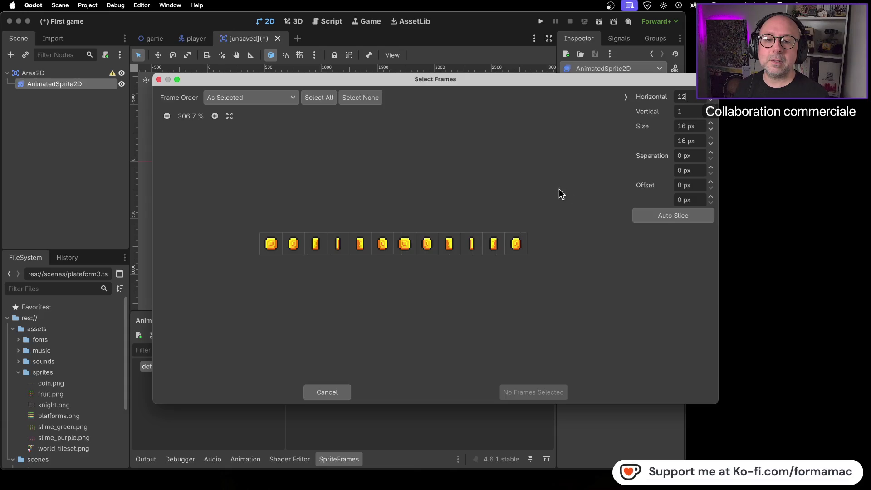
Check the tutorial, then select all 12 coin frames in the Select Frames grid.
key("super+Tab")
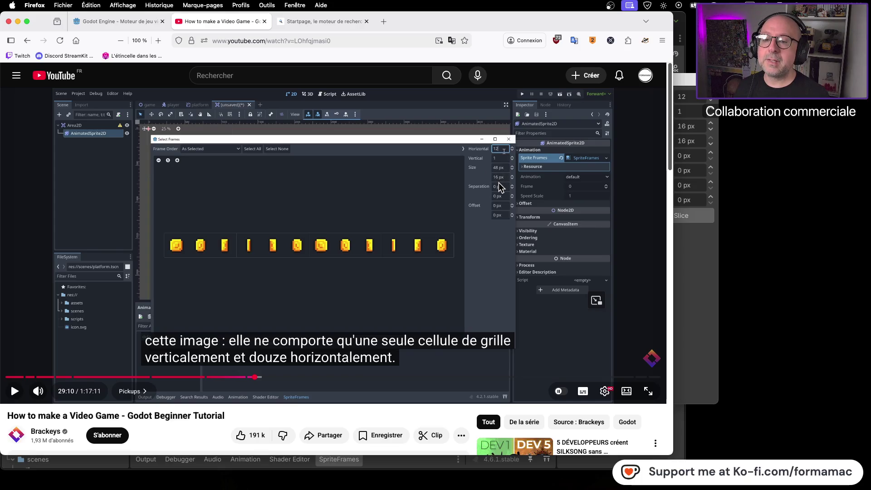
key("super+Tab")
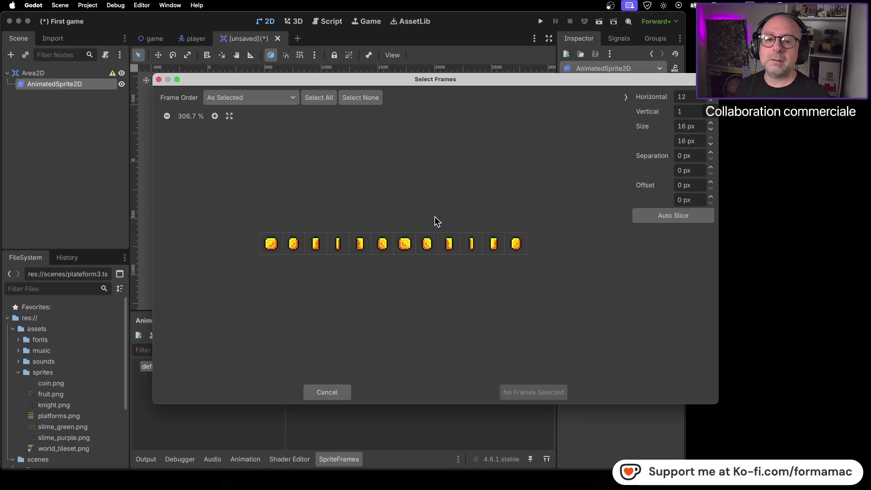
key("super+Tab")
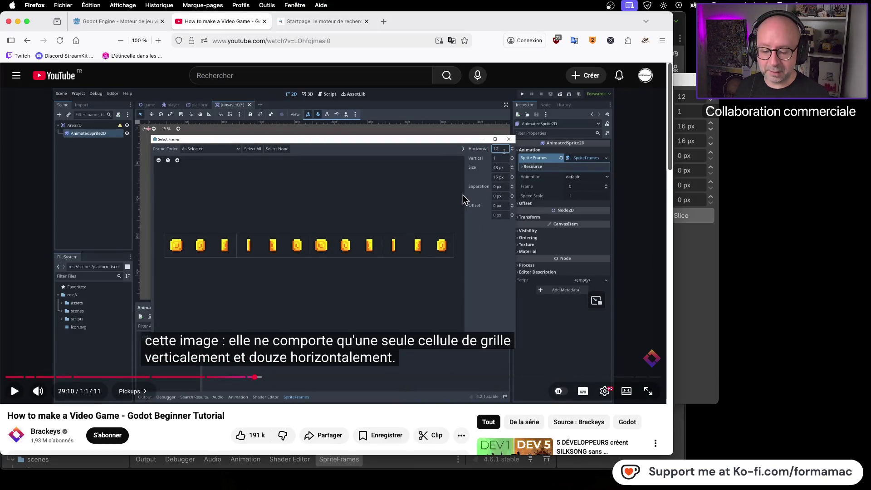
left_click(410, 184)
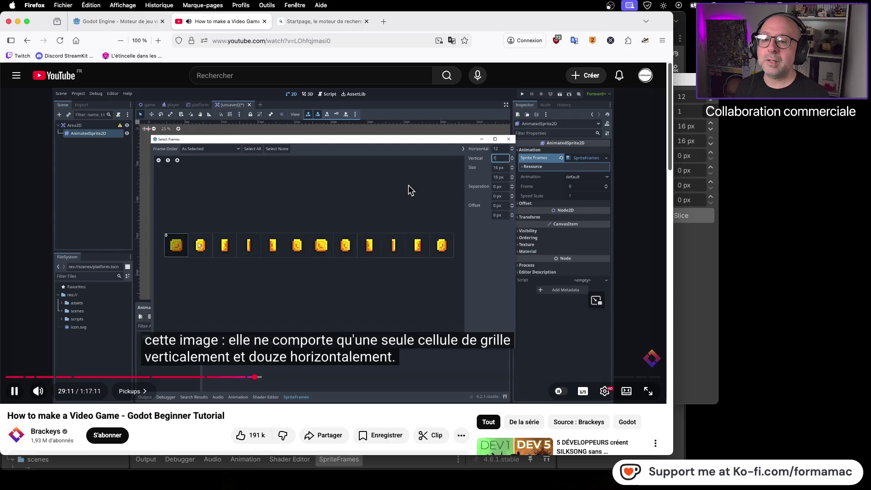
left_click(408, 185)
key("super+Tab")
left_click_drag(269, 251, 517, 250)
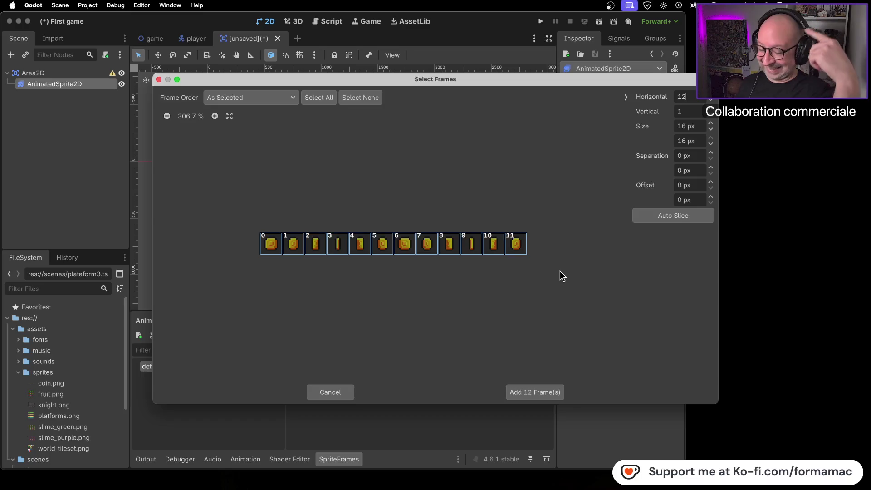
Compare with the tutorial, then add the 12 selected frames to the default animation.
key("super+Tab")
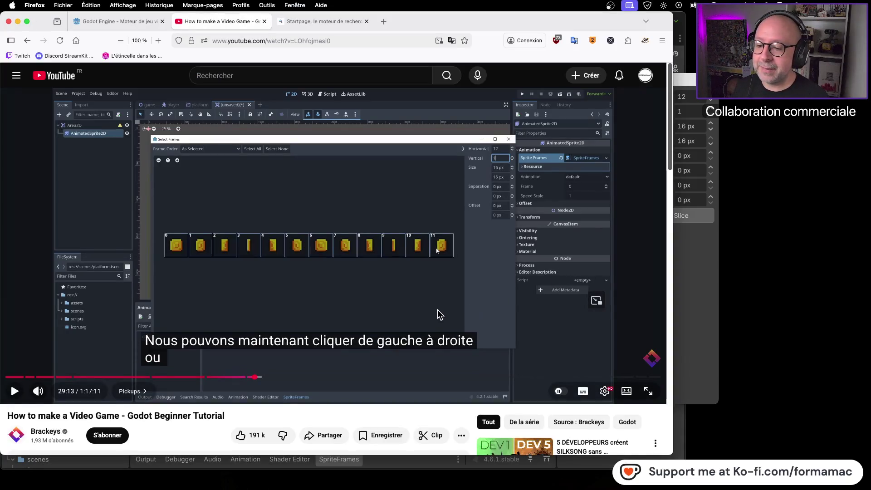
key("super+Tab")
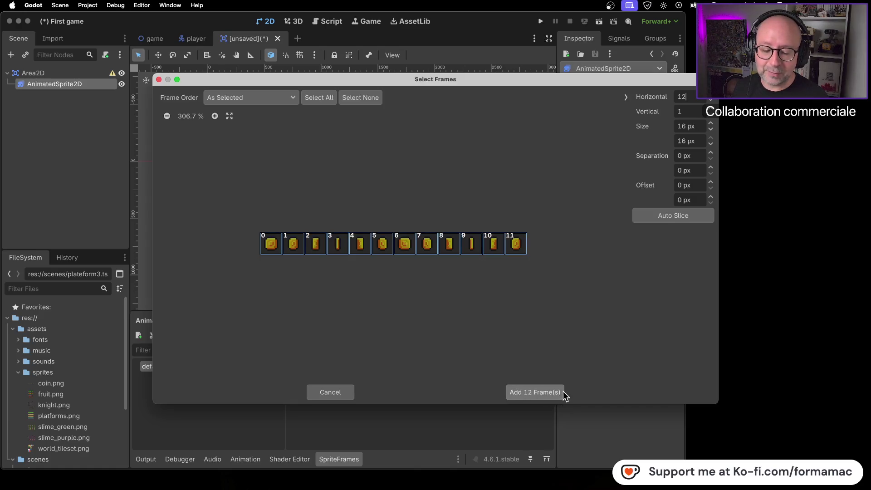
key("super+Tab")
left_click(431, 302)
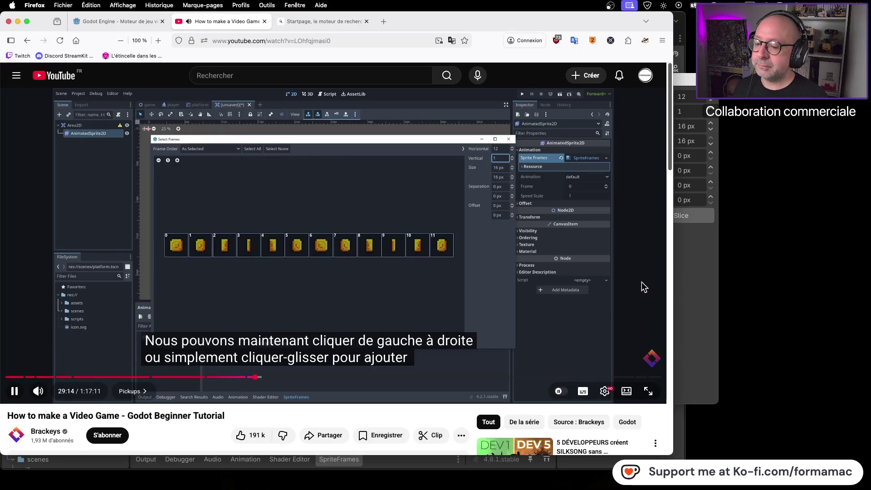
left_click(474, 285)
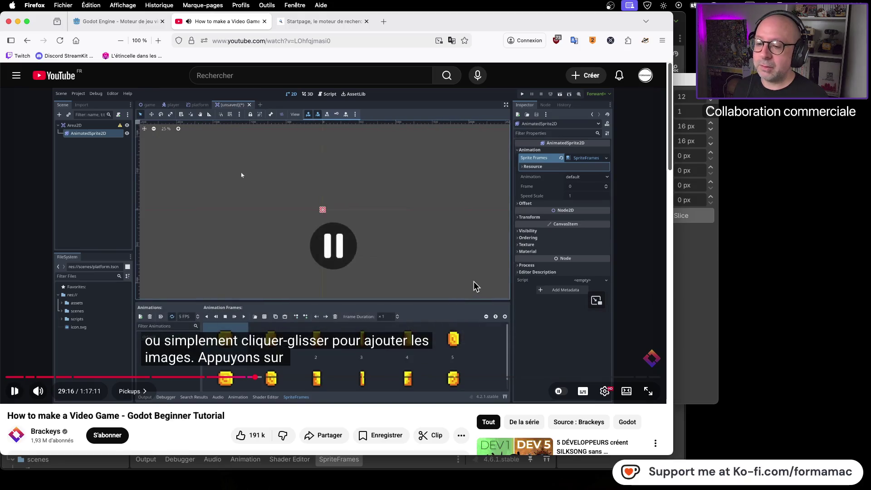
key("super+Tab")
left_click(525, 391)
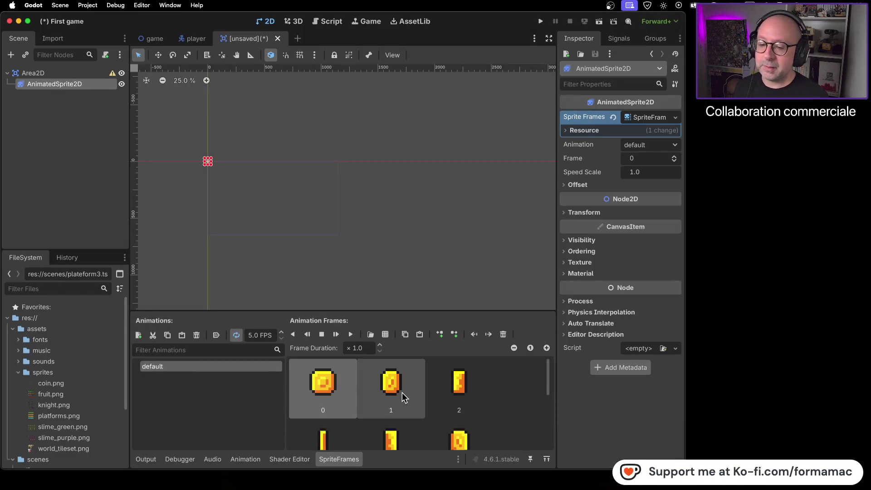
key("super+Tab")
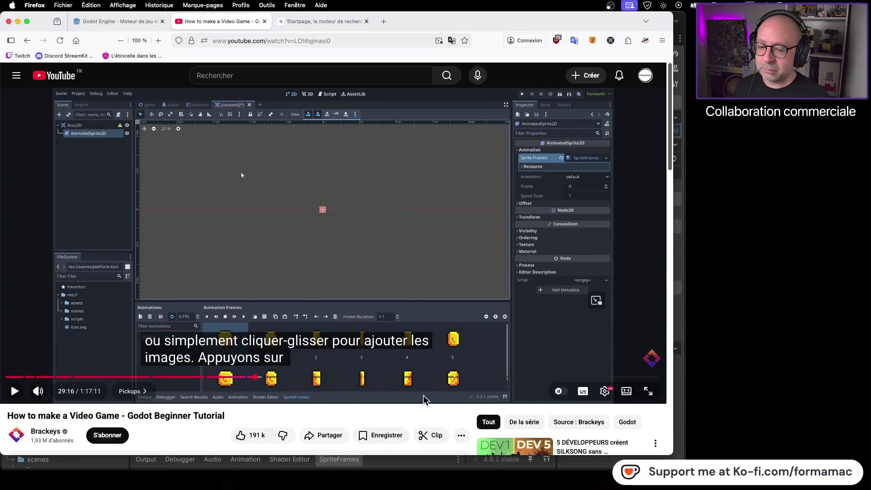
key("super+Tab")
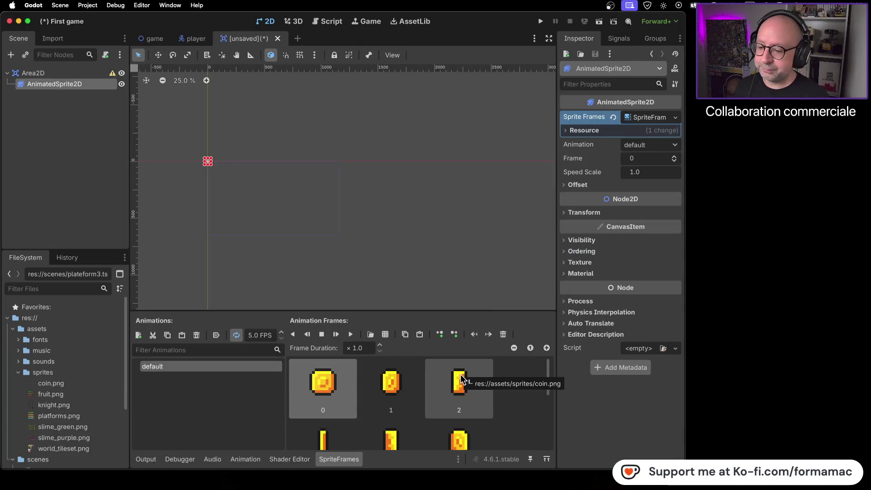
key("super+Tab")
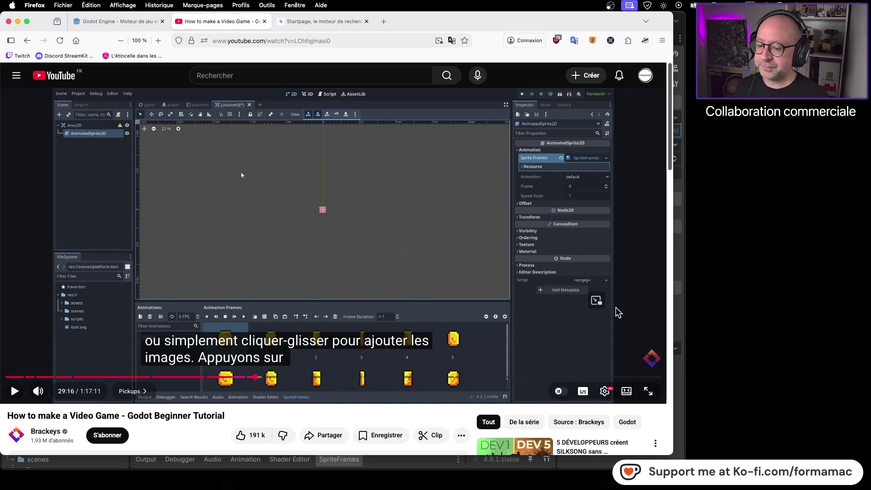
key("space")
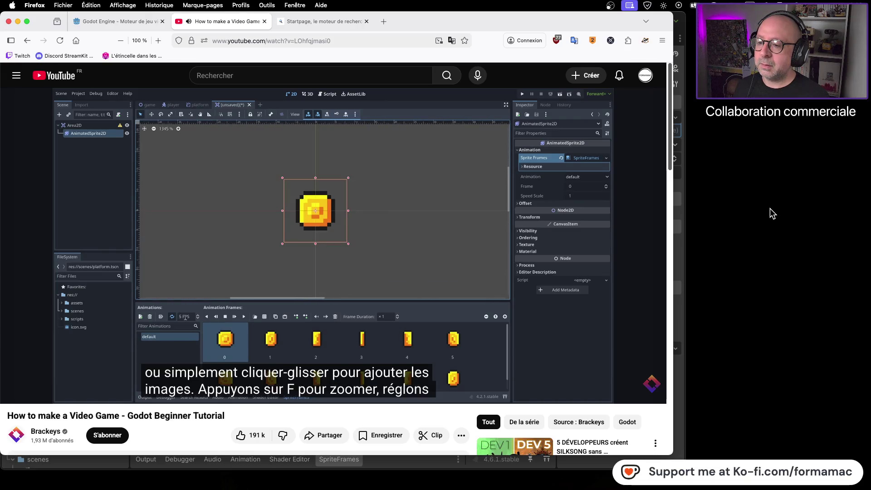
left_click(480, 237)
key("super+Tab")
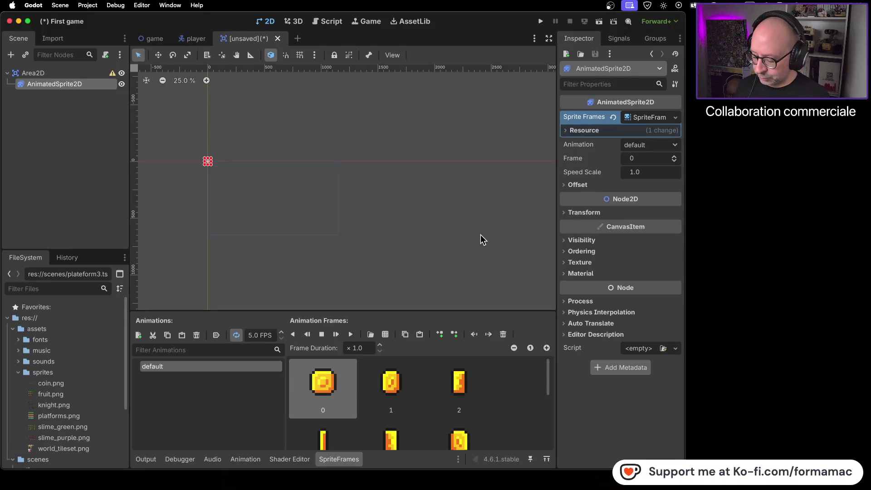
scroll(350, 179, "up", 10)
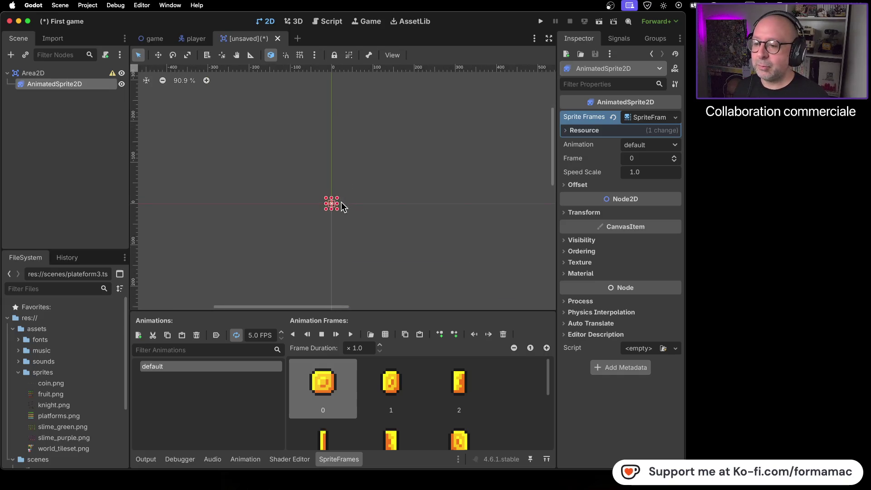
scroll(436, 208, "left", 5)
scroll(358, 218, "up", 6)
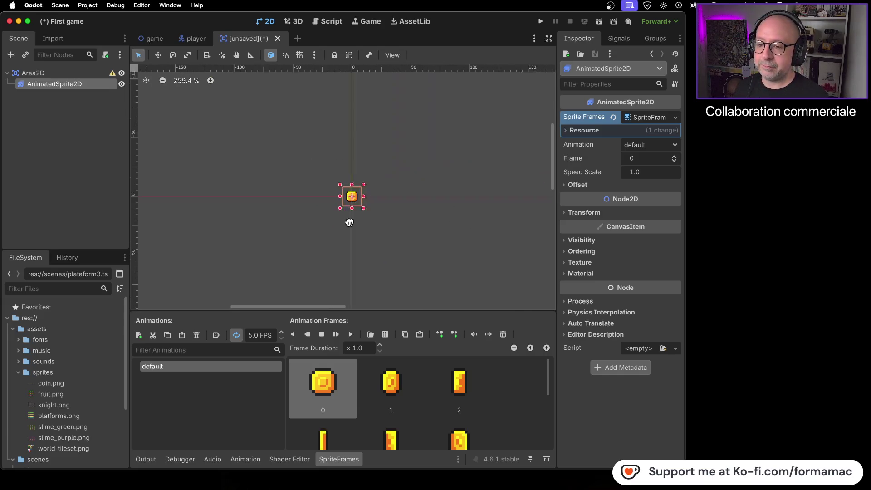
scroll(349, 232, "right", 4)
scroll(444, 228, "left", 4)
scroll(438, 228, "up", 4)
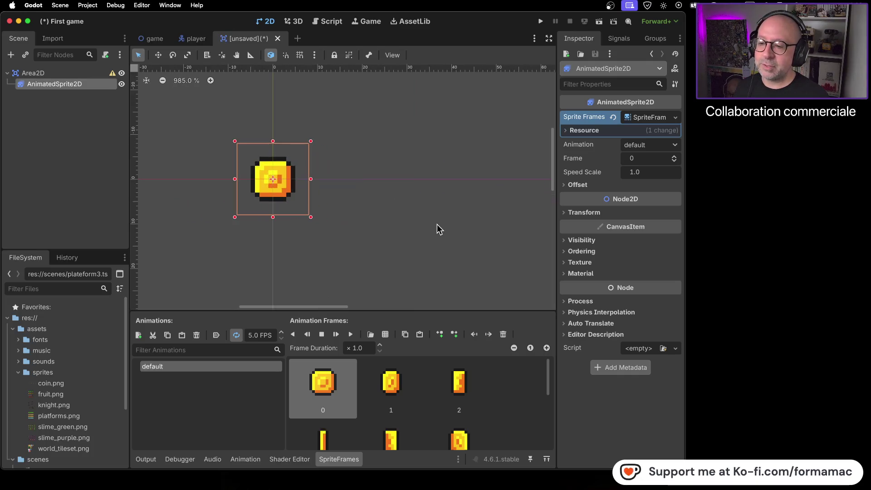
scroll(391, 197, "left", 5)
scroll(485, 210, "right", 2)
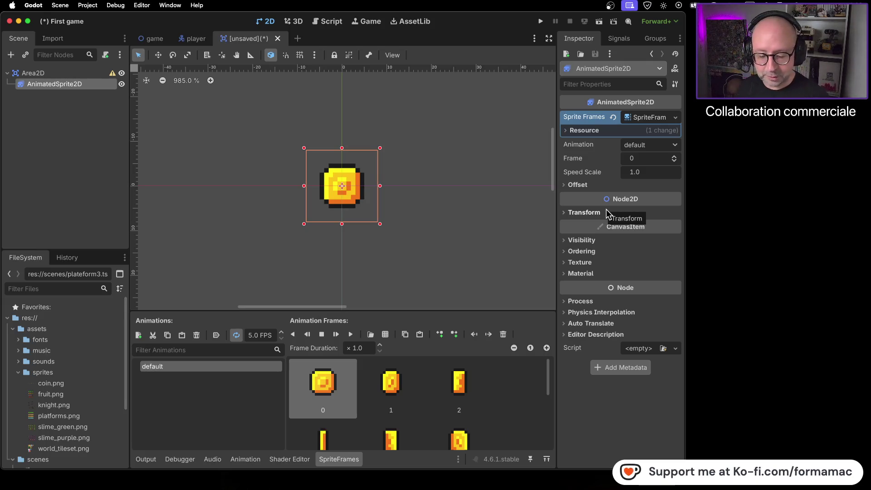
key("super+Tab")
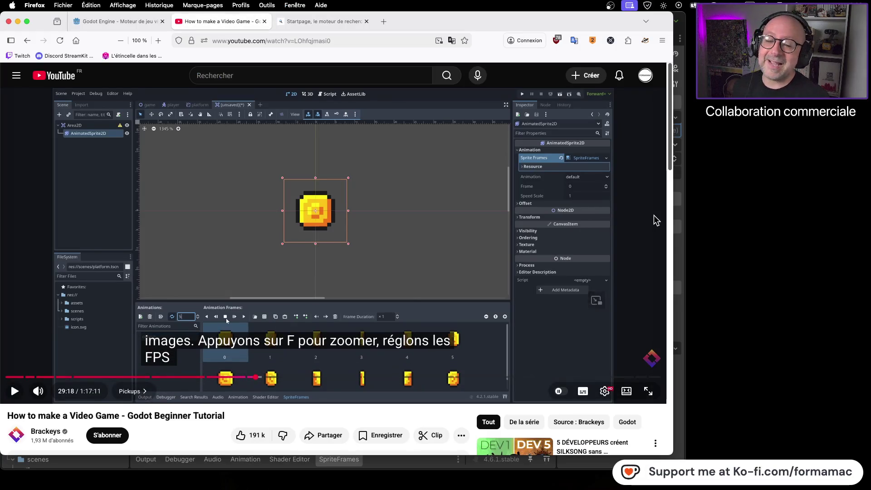
left_click(606, 216)
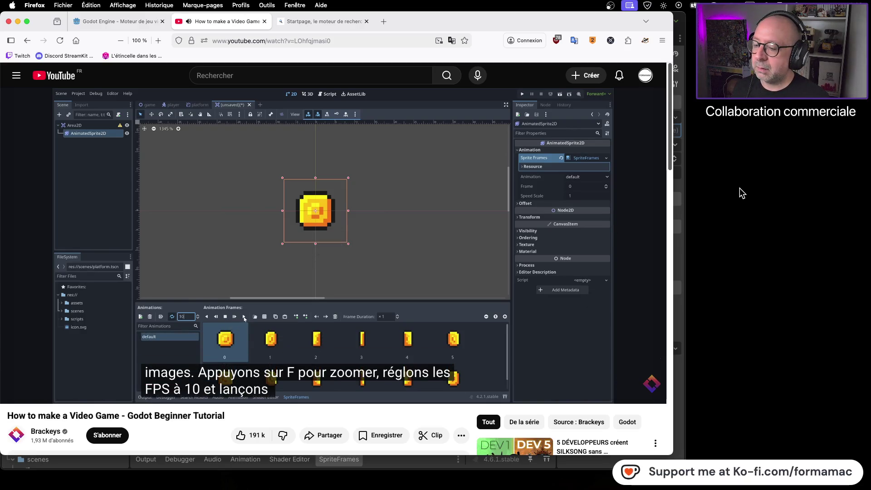
left_click(451, 208)
key("super+Tab")
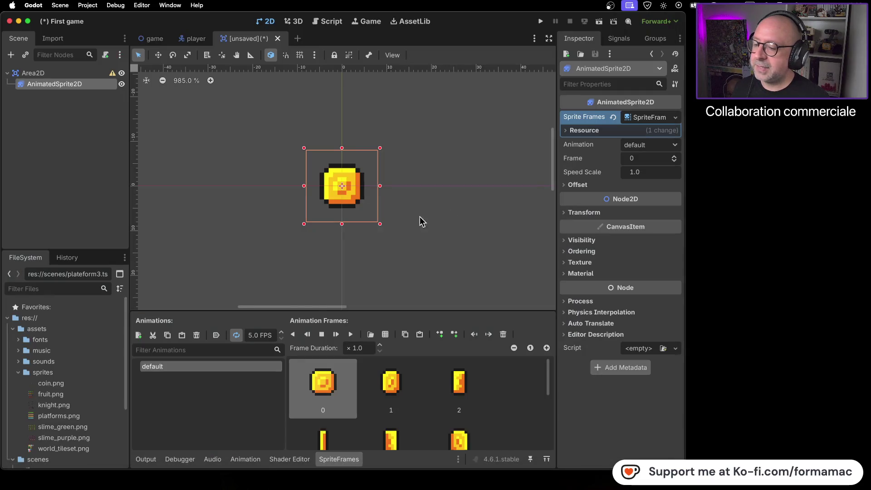
Set the coin animation to 5 FPS and preview the spinning coin, playing and stopping it twice.
left_click(250, 335)
type("5")
key("Return")
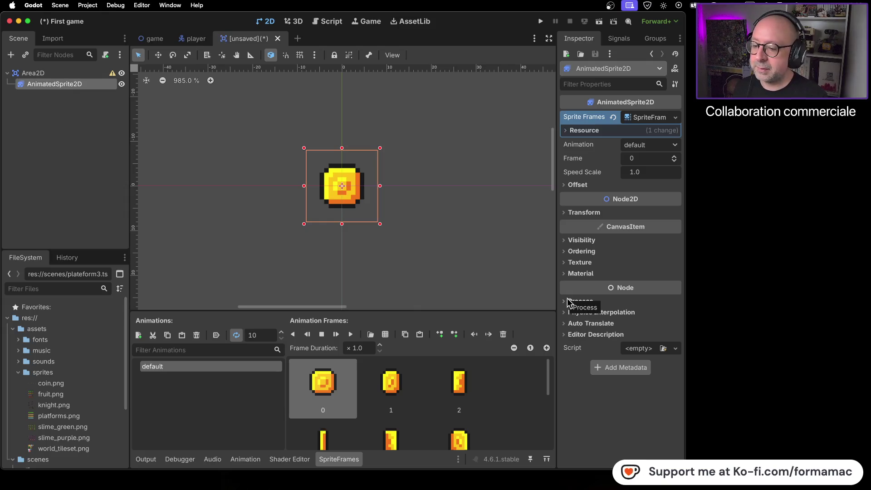
left_click(350, 338)
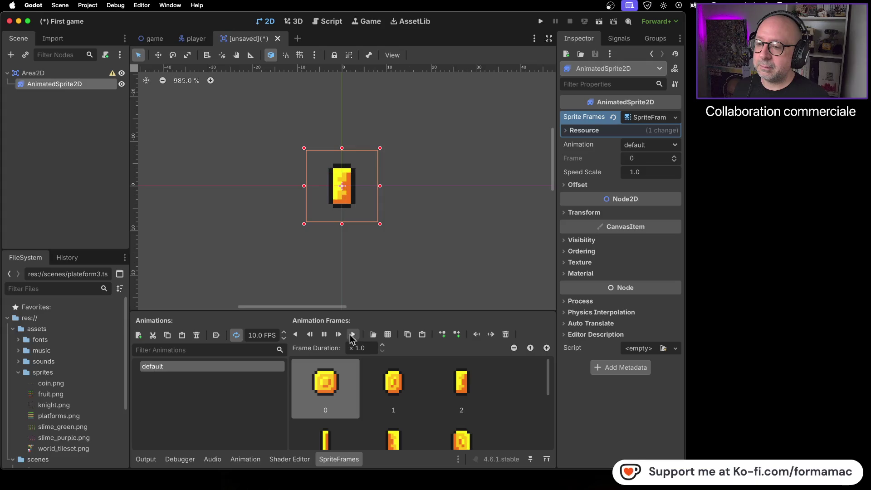
left_click(323, 337)
left_click(249, 336)
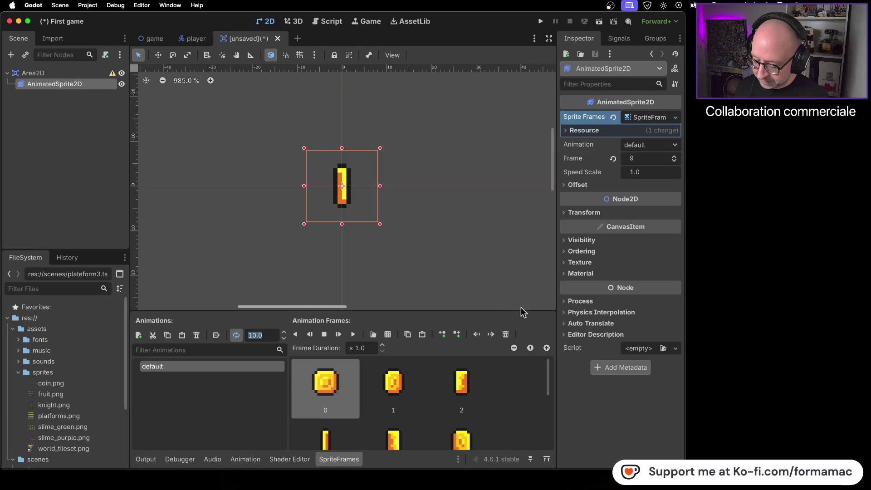
left_click(354, 335)
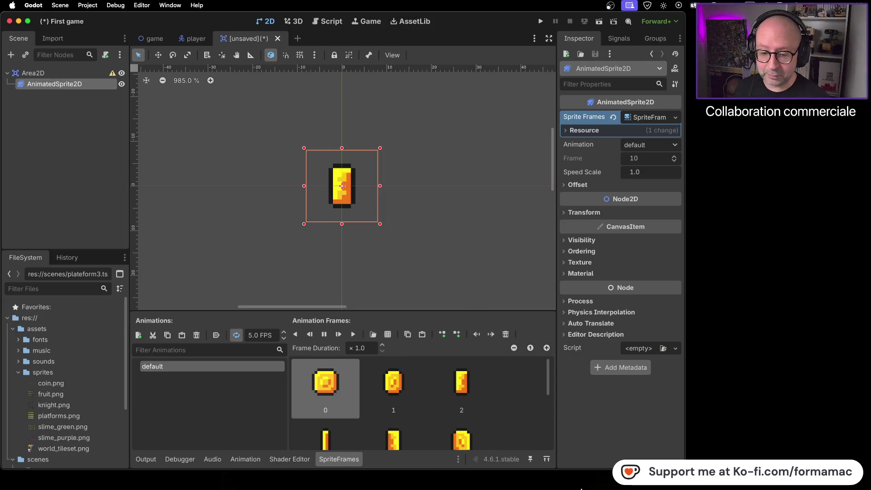
mouse_move(627, 468)
left_mouse_down()
mouse_move(626, 446)
mouse_move(624, 455)
left_mouse_up()
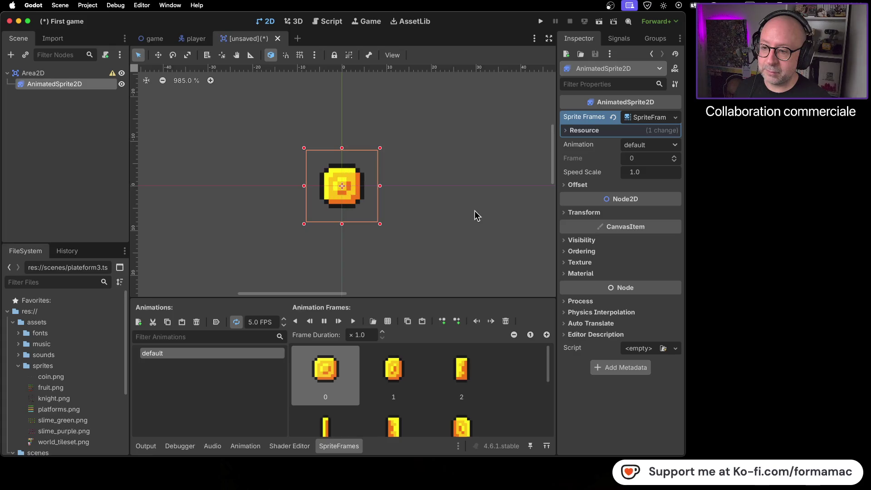
left_click(324, 321)
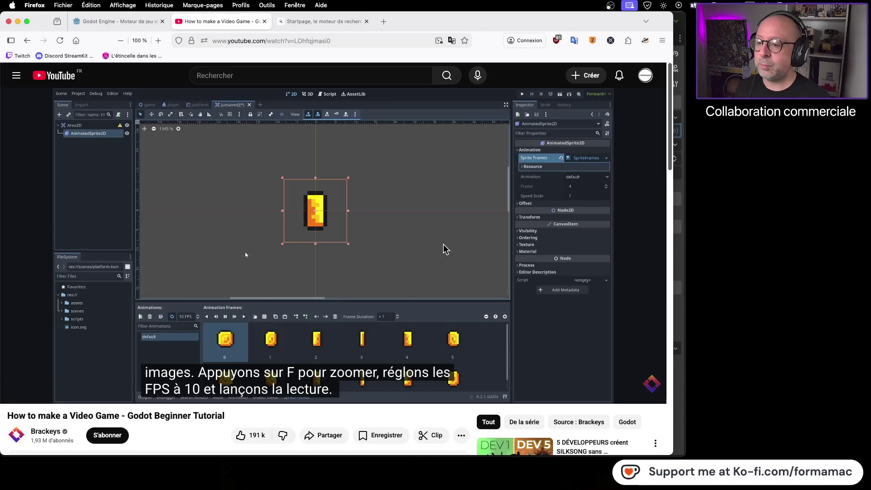
Watch the tutorial's next part, glancing back at Godot once, then return to the editor.
key("super+Tab")
left_click(485, 229)
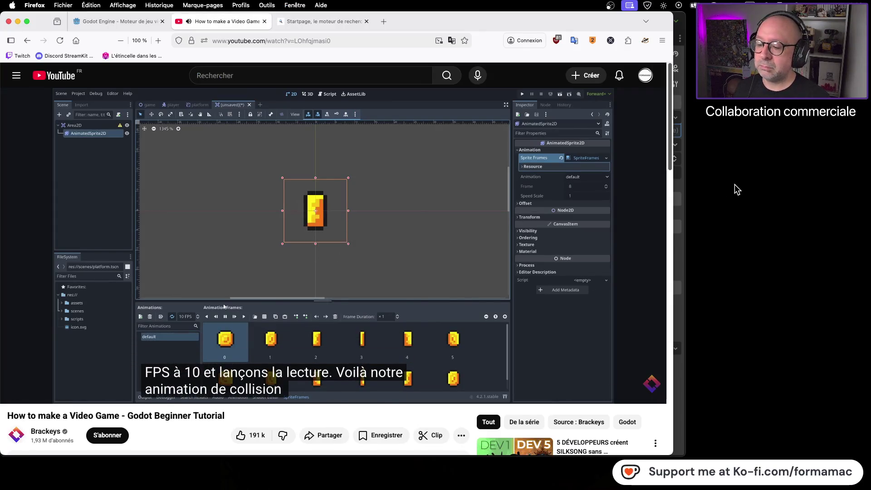
mouse_move(384, 247)
key("super+Tab")
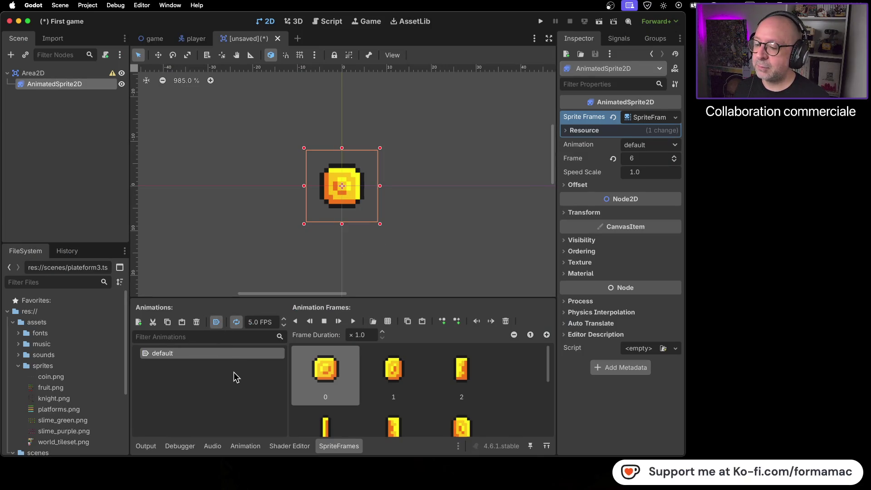
key("super+Tab")
left_click(381, 303)
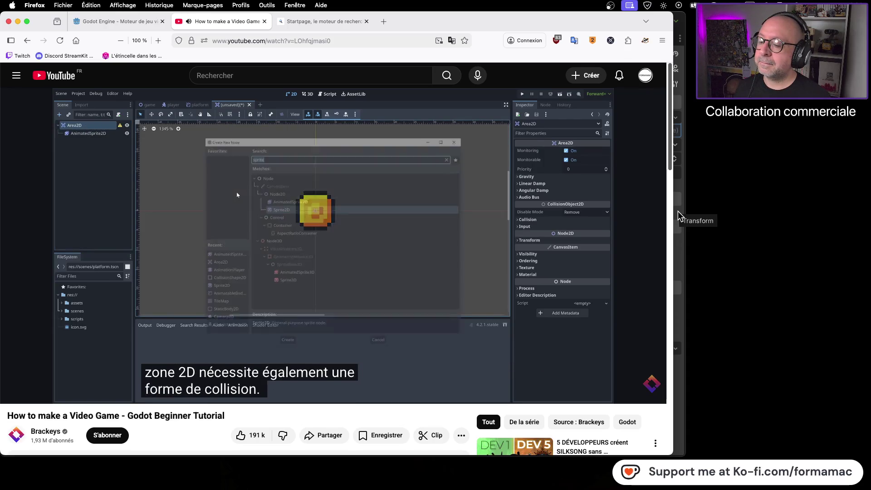
left_click(470, 248)
key("super+Tab")
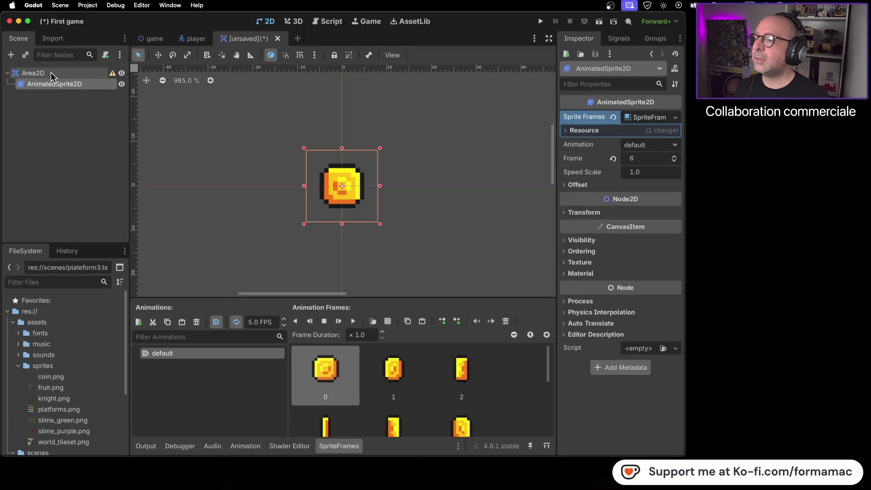
Add a CollisionShape2D child node under the Area2D root using a 'collision' node search.
left_click(51, 73)
left_click(11, 54)
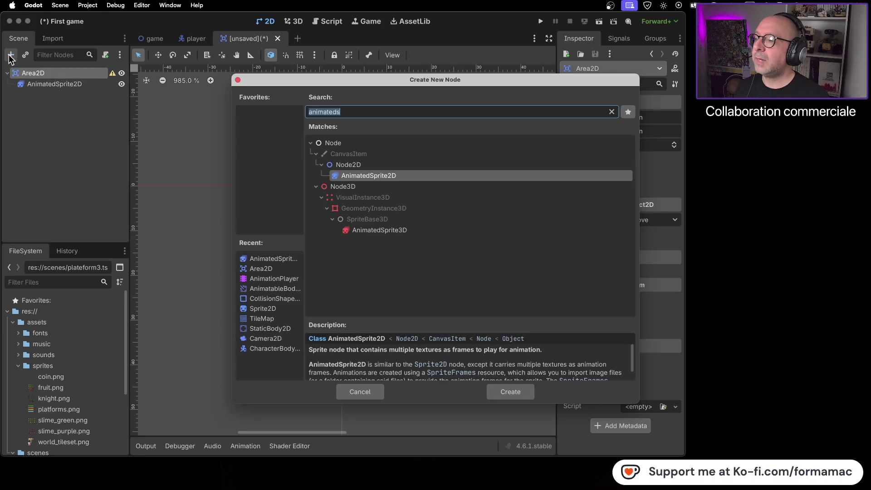
type("coli")
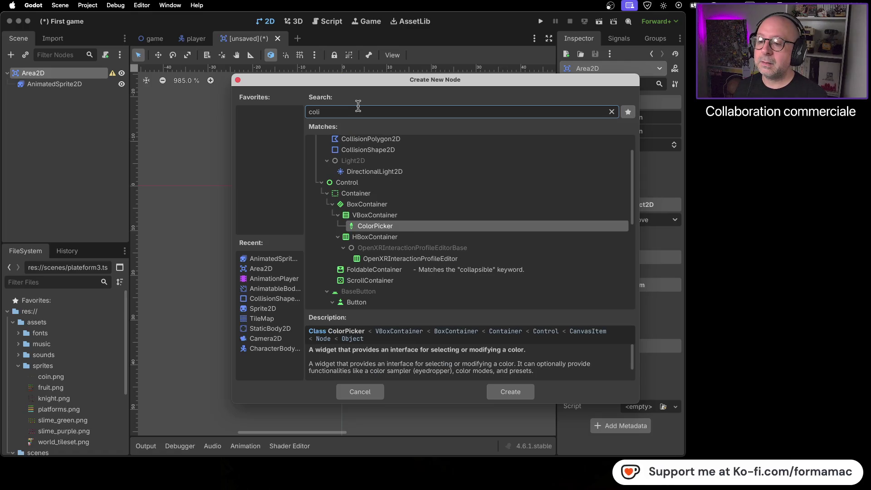
type("sion")
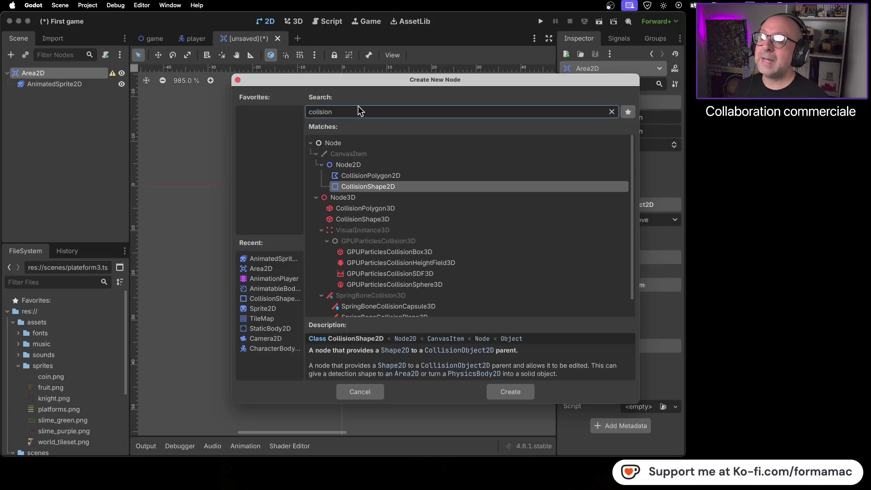
key("BackSpace")
key("BackSpace")
key("BackSpace")
type("lis")
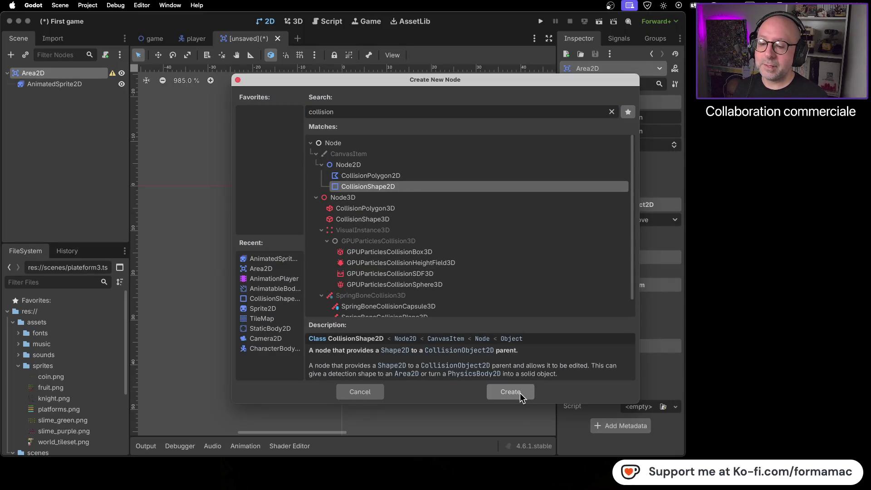
left_click(520, 393)
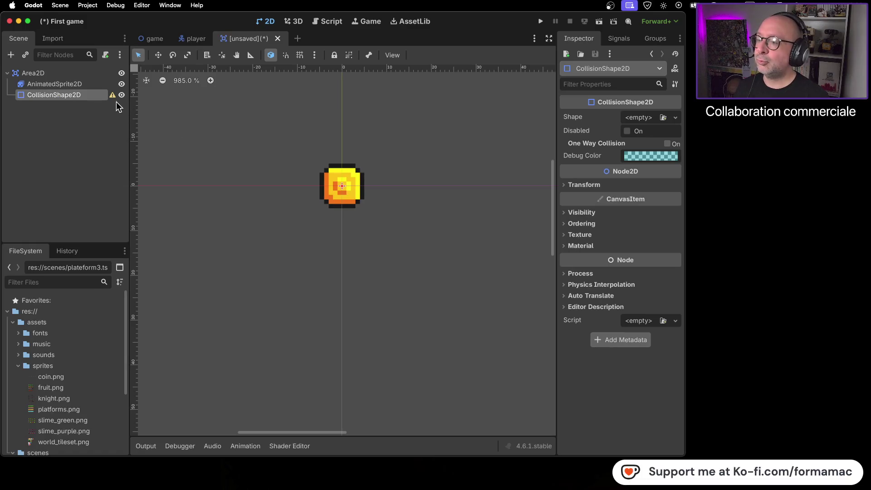
mouse_move(116, 100)
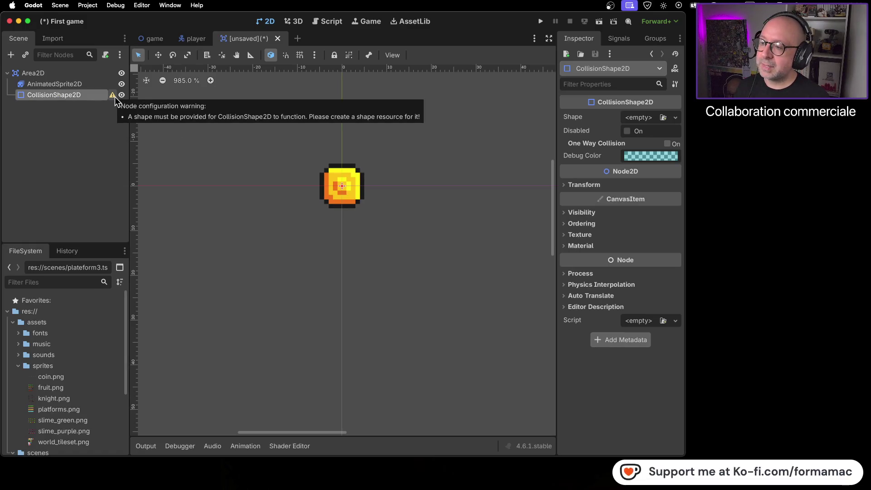
key("super+Tab")
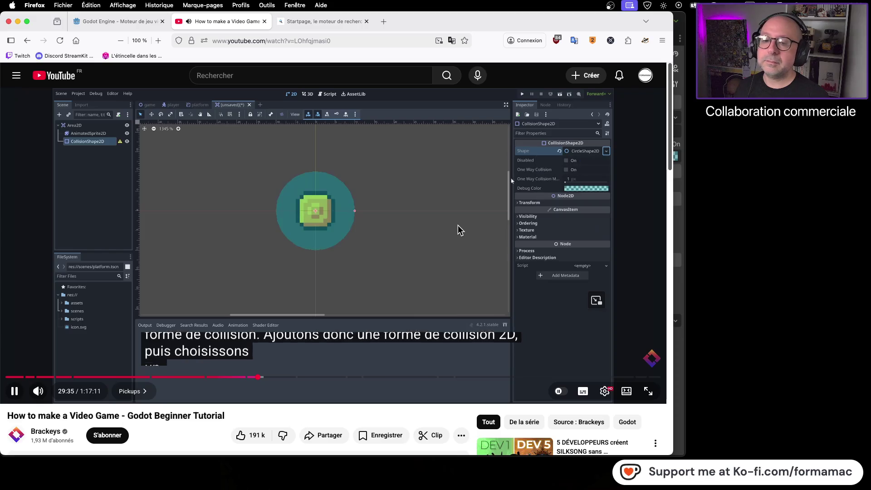
Rewatch the tutorial from 29:20 through choosing a collision shape, then return to Godot.
left_click(419, 238)
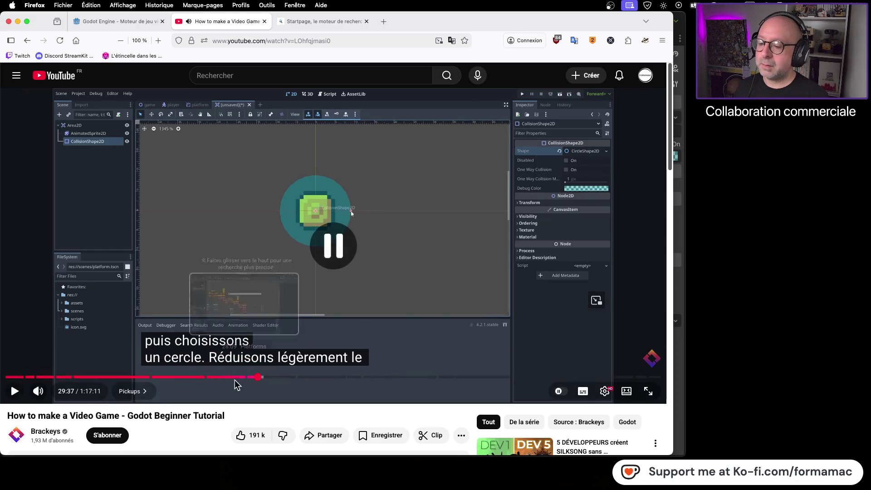
left_click(254, 377)
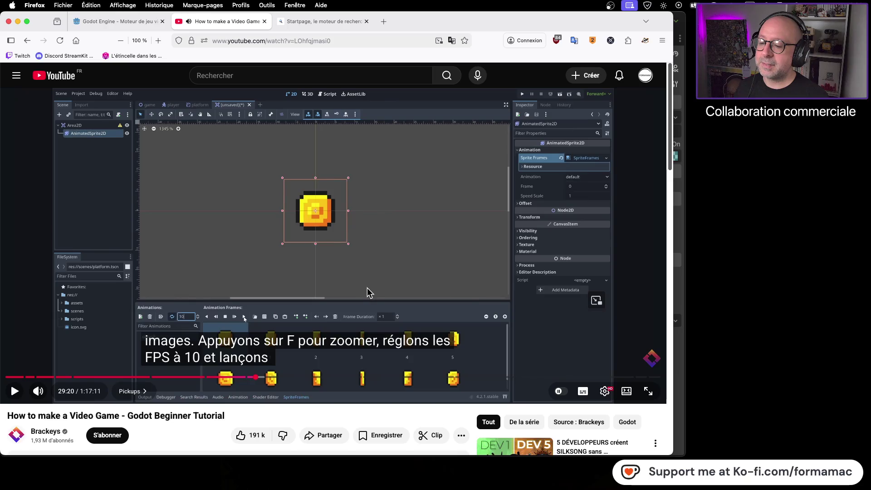
left_click(477, 251)
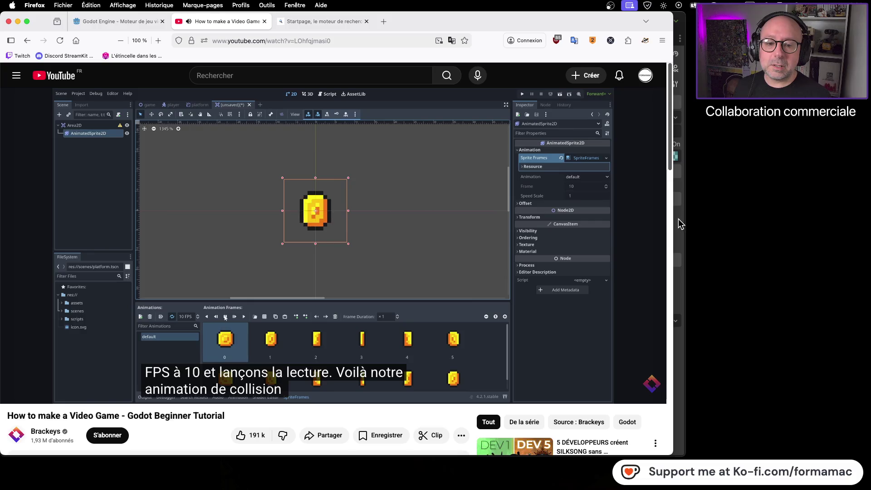
left_click_drag(673, 220, 679, 218)
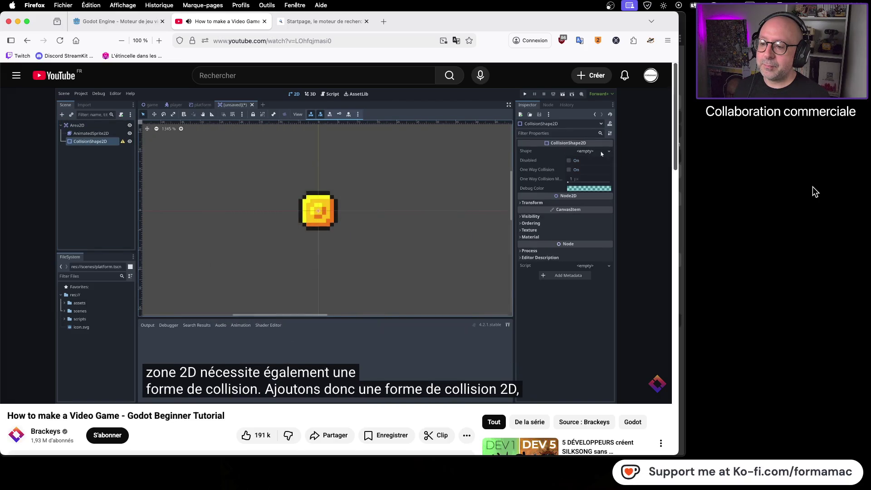
left_click(432, 228)
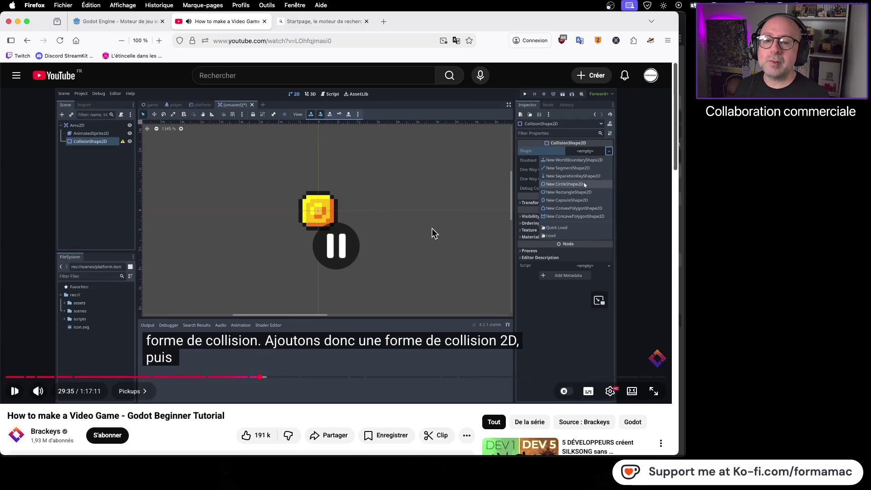
key("super+Tab")
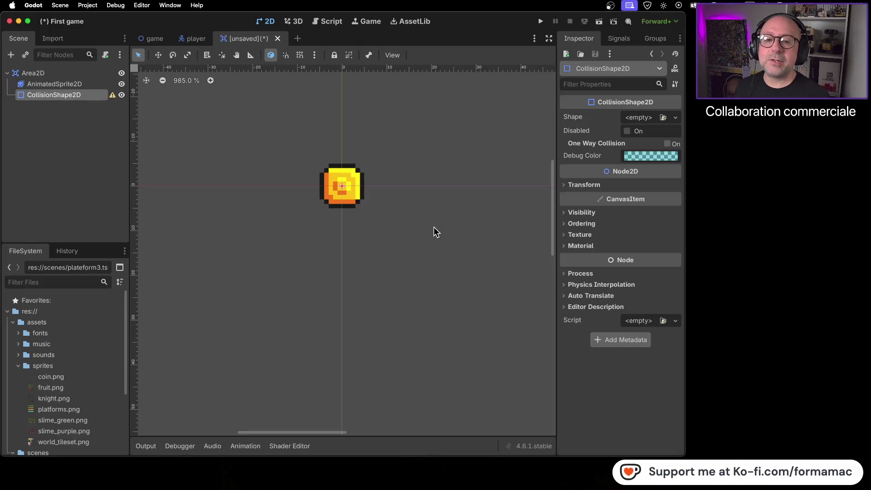
Give the CollisionShape2D a CircleShape2D and shrink its radius to fit the coin sprite.
left_click(676, 118)
left_click(630, 175)
key("super+Tab")
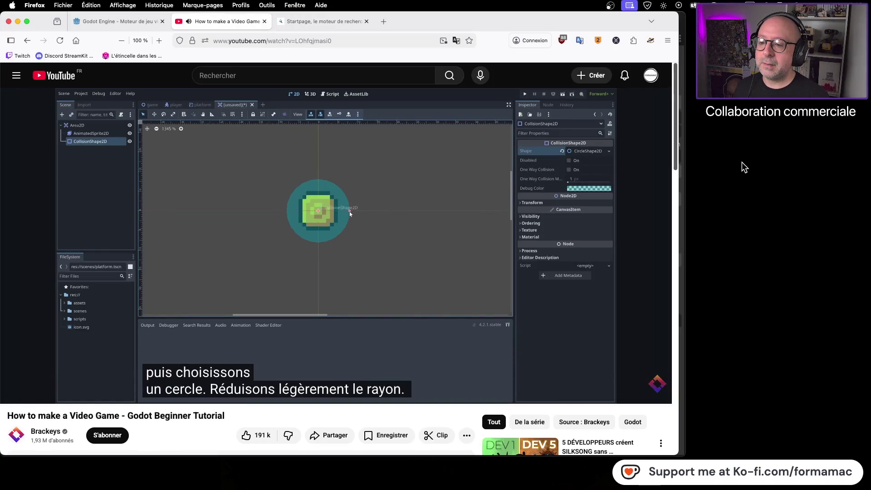
left_click(428, 208)
key("super+Tab")
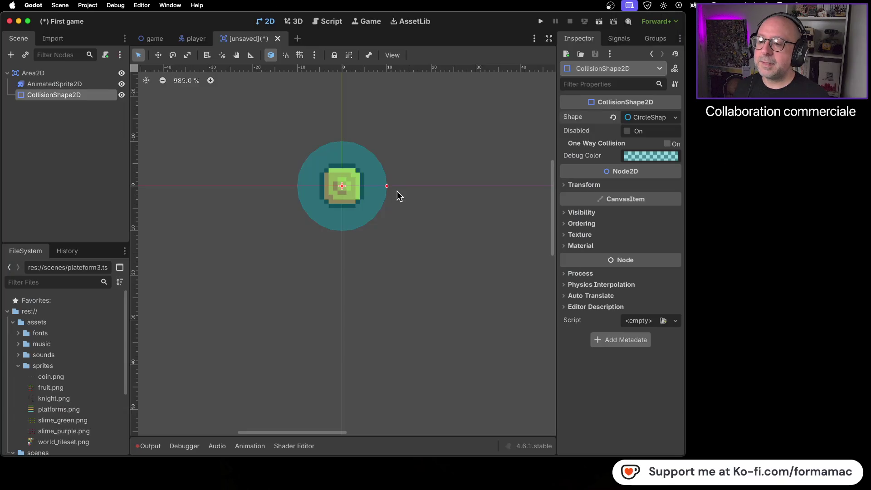
left_click_drag(387, 186, 369, 186)
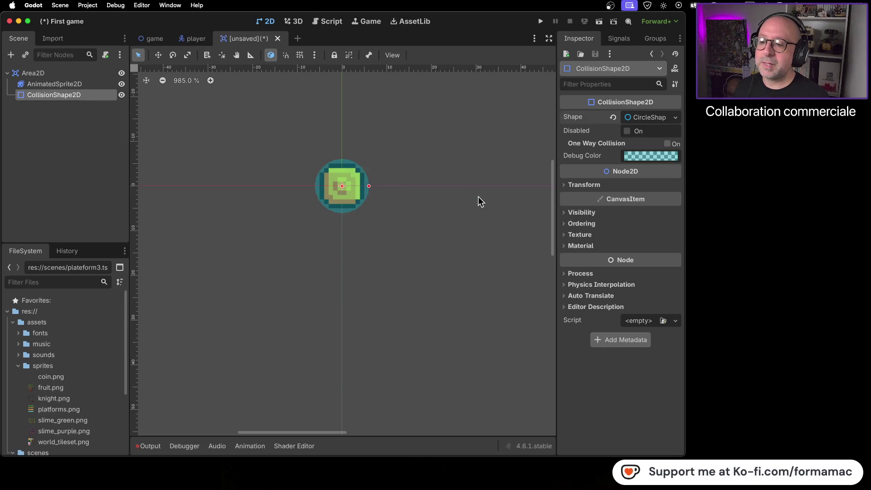
Watch a little more of the tutorial, then select the root Area2D node.
key("super+Tab")
key("space")
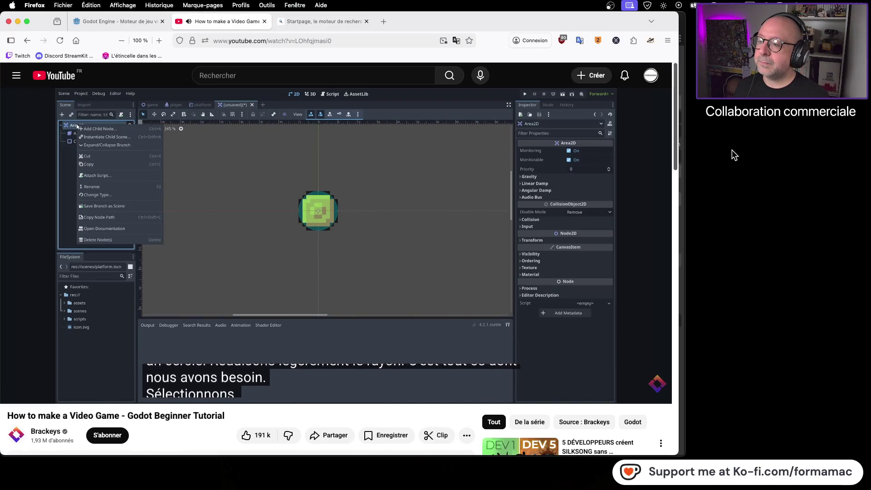
mouse_move(371, 209)
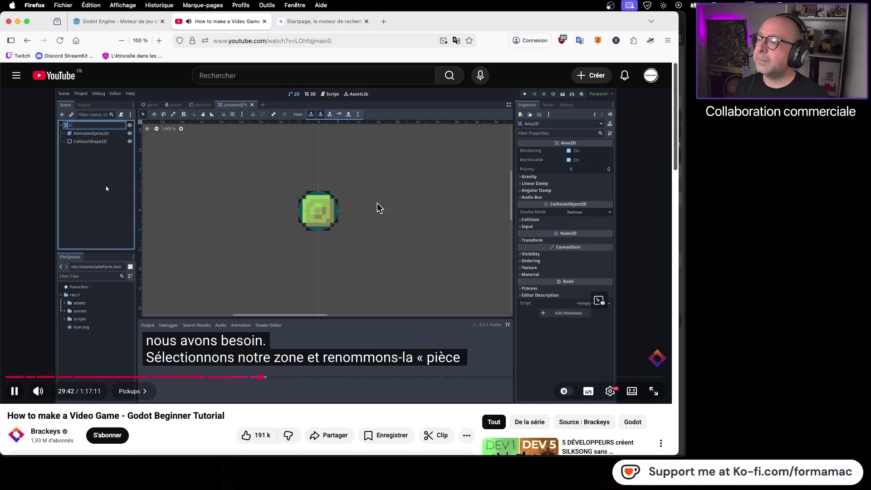
key("space")
key("super+Tab")
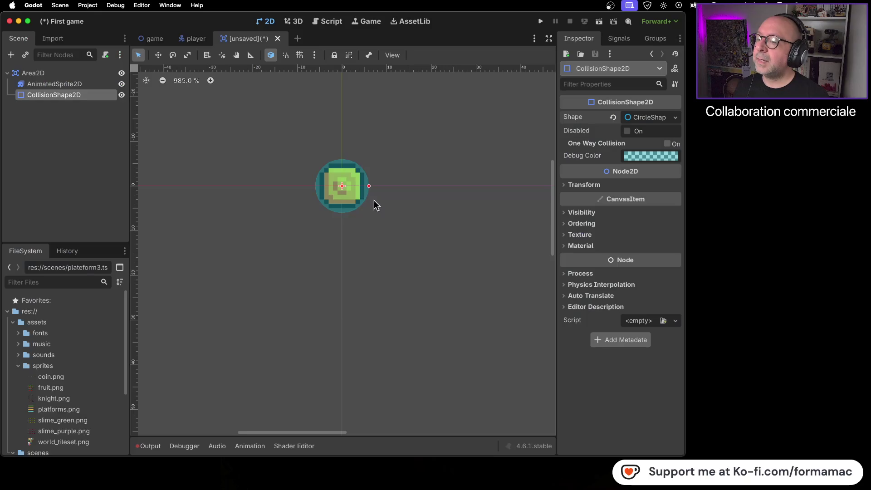
left_click(45, 75)
Rename the root Area2D node to Coin.
right_click(45, 75)
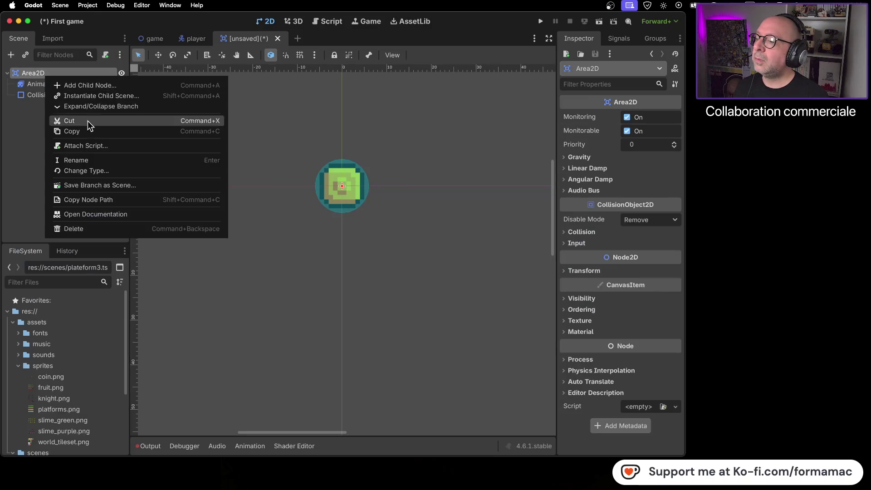
left_click(102, 159)
type("Coin")
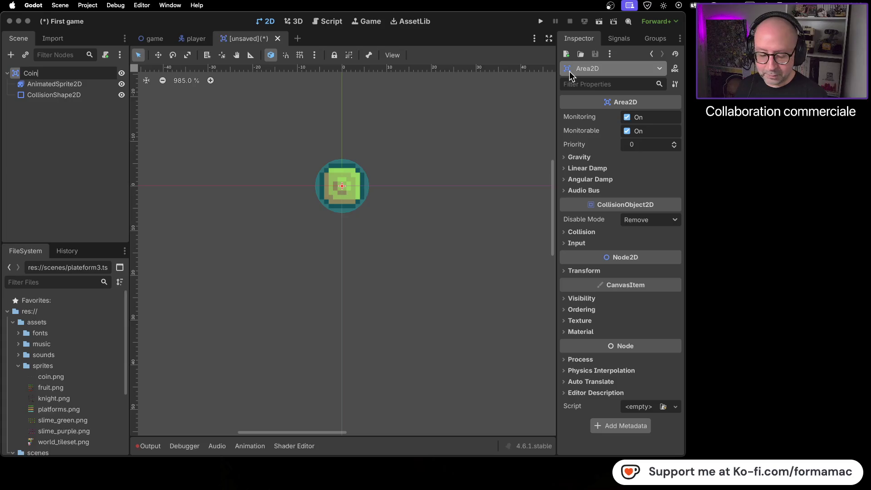
key("Return")
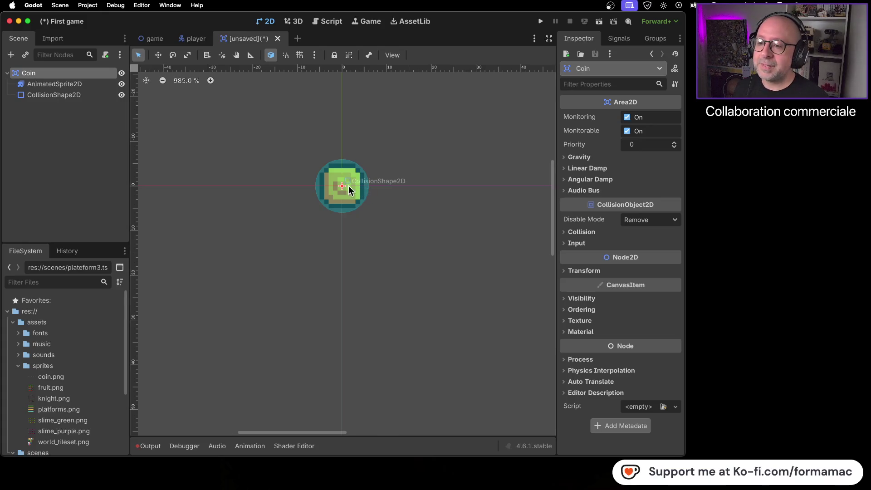
Fine-tune the collision circle's radius to hug the coin sprite, then deselect it.
left_click(68, 95)
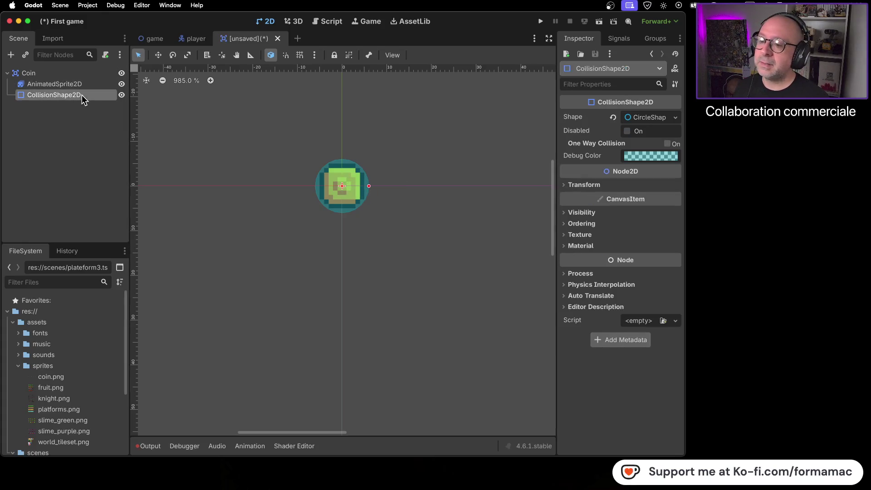
left_click_drag(368, 187, 365, 186)
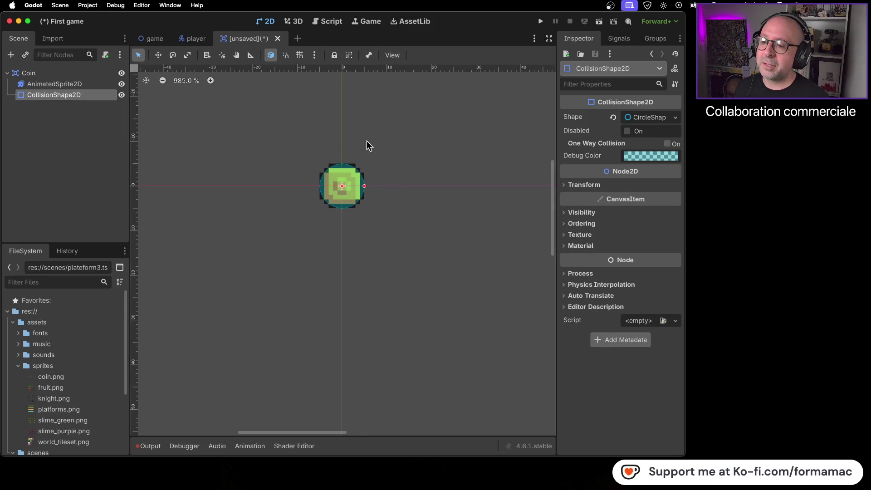
left_click_drag(365, 186, 367, 185)
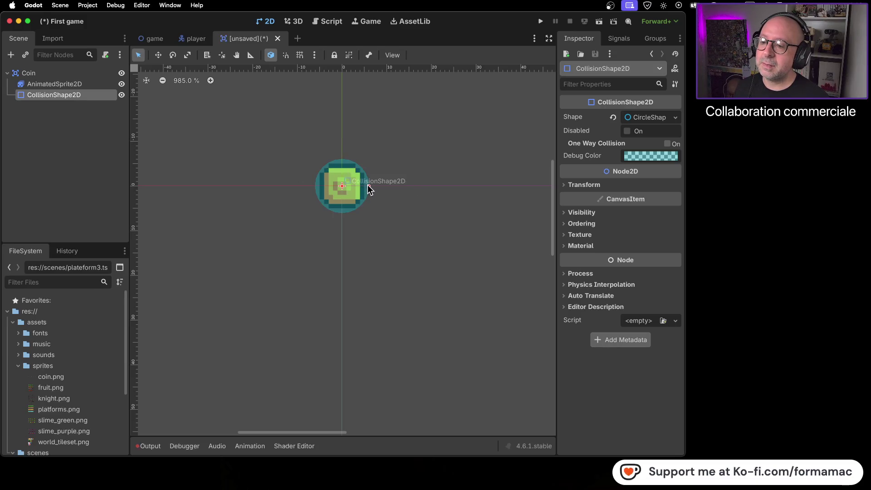
left_click_drag(367, 185, 368, 186)
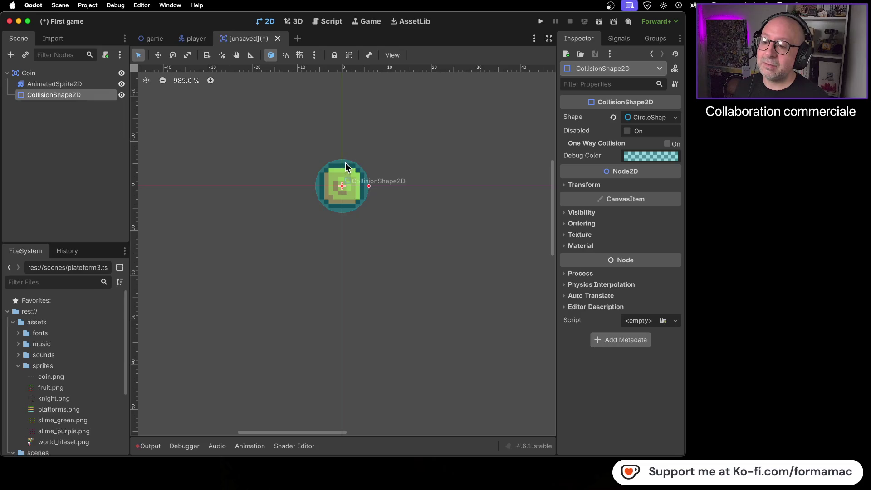
left_click_drag(368, 187, 366, 185)
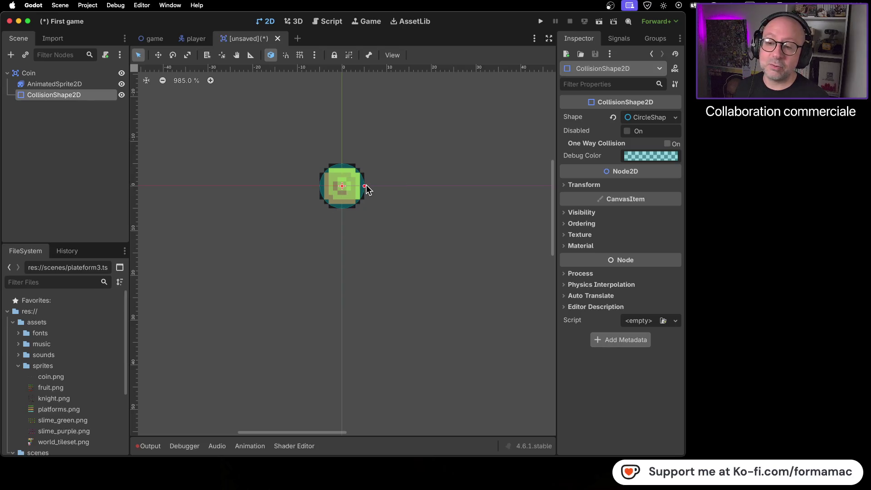
left_click(389, 220)
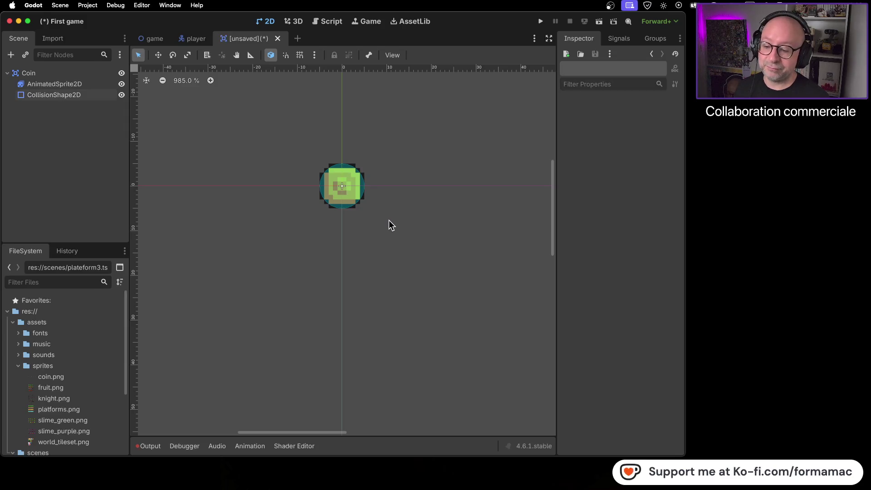
Open the save dialog, cancel it, and check the tutorial's saving step.
key("super+s")
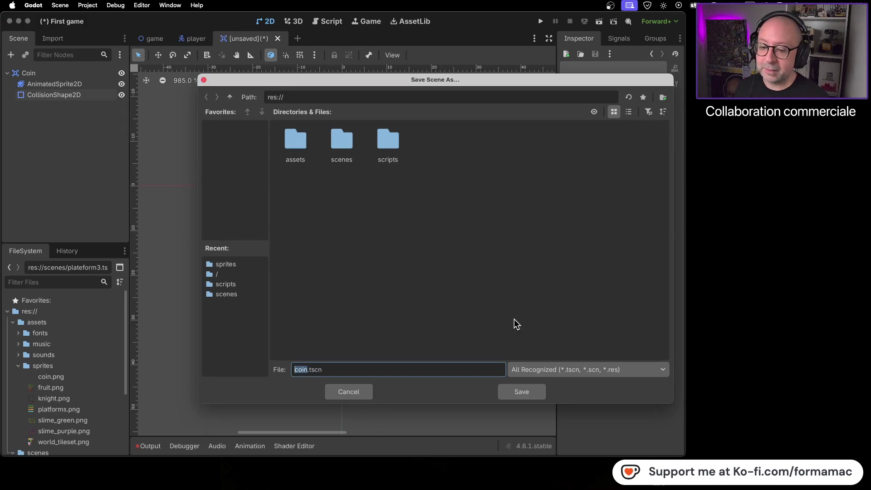
left_click(365, 392)
key("super+Tab")
left_click(384, 279)
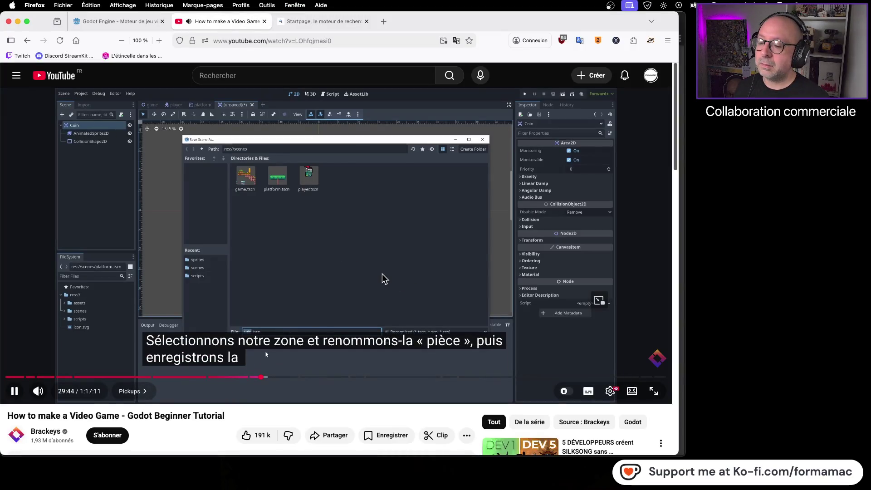
left_click(383, 274)
key("super+Tab")
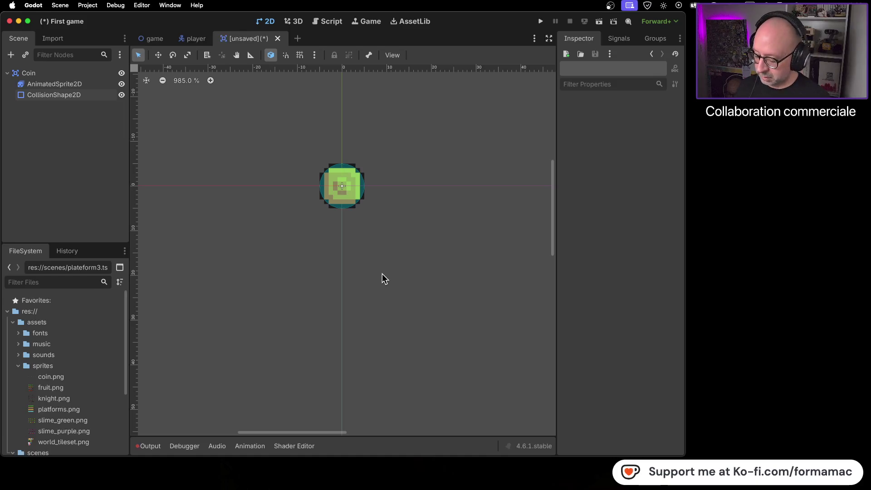
Save the scene as coin.tscn, then follow the tutorial up to 29:53.
key("super+s")
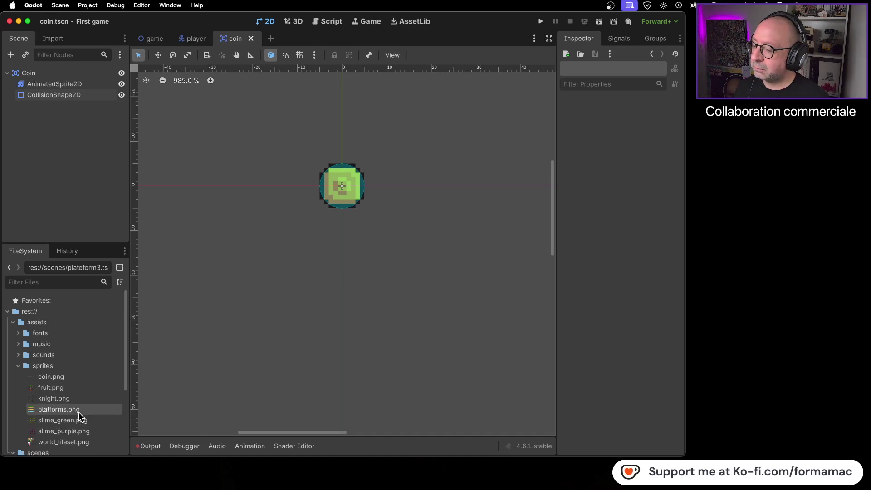
key("super+Tab")
left_click(329, 310)
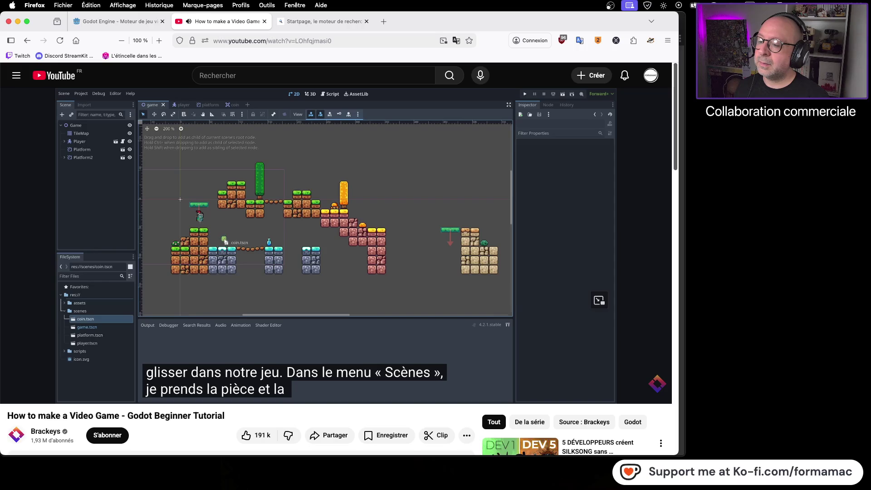
left_click(412, 205)
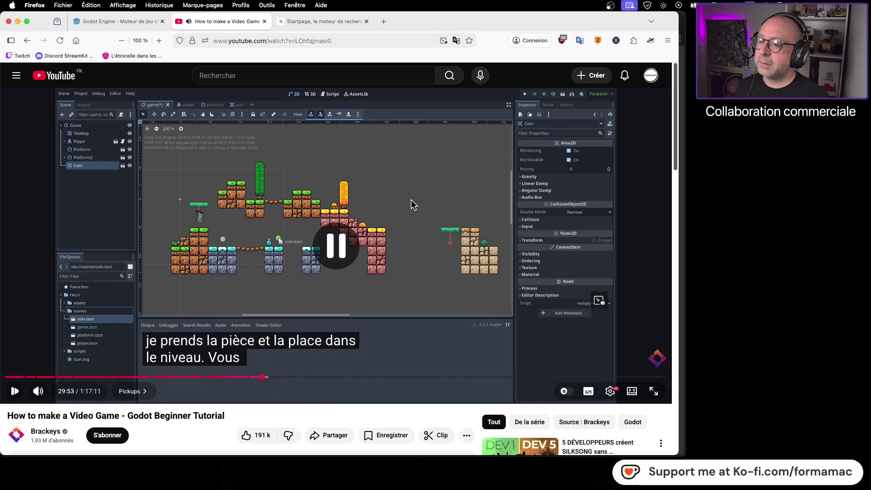
key("super+Tab")
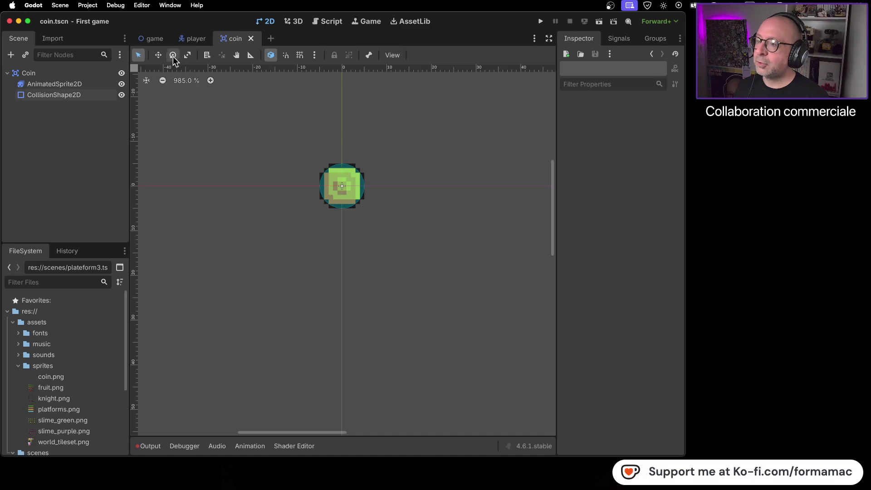
Open the game scene and move coin.tscn into the scenes folder.
left_click(150, 40)
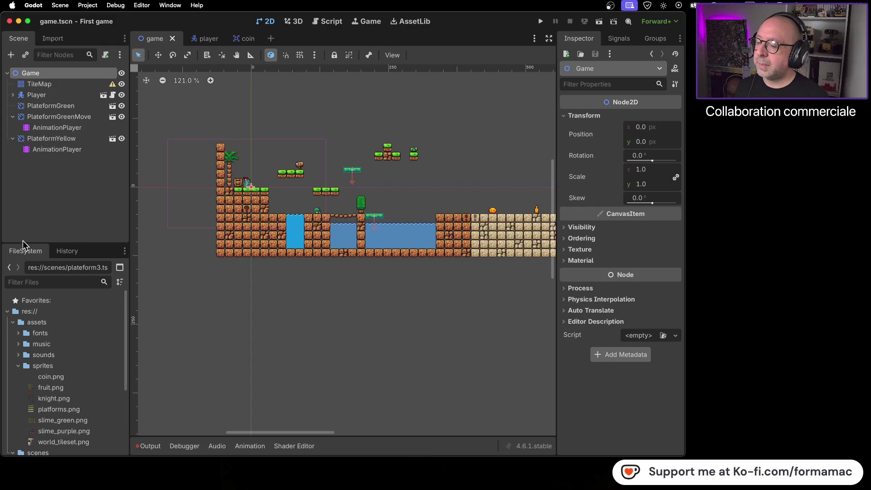
left_click(19, 366)
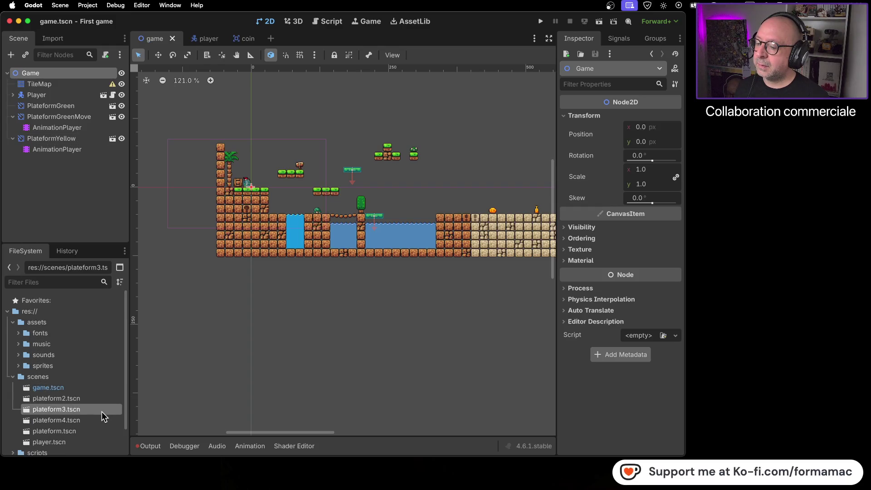
mouse_move(101, 412)
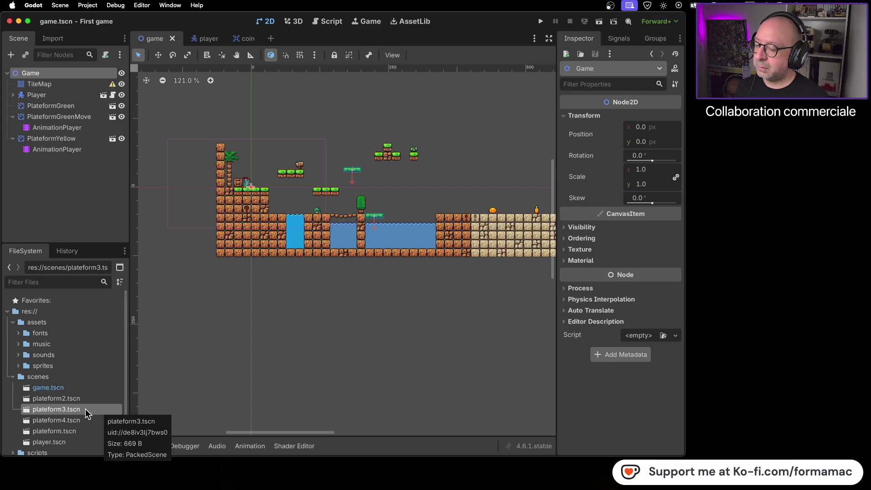
scroll(85, 410, "down", 3)
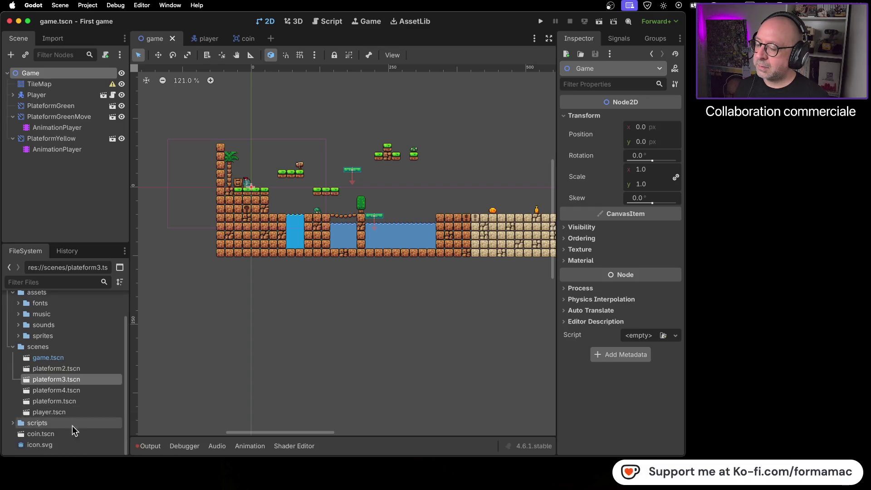
left_click_drag(21, 437, 49, 348)
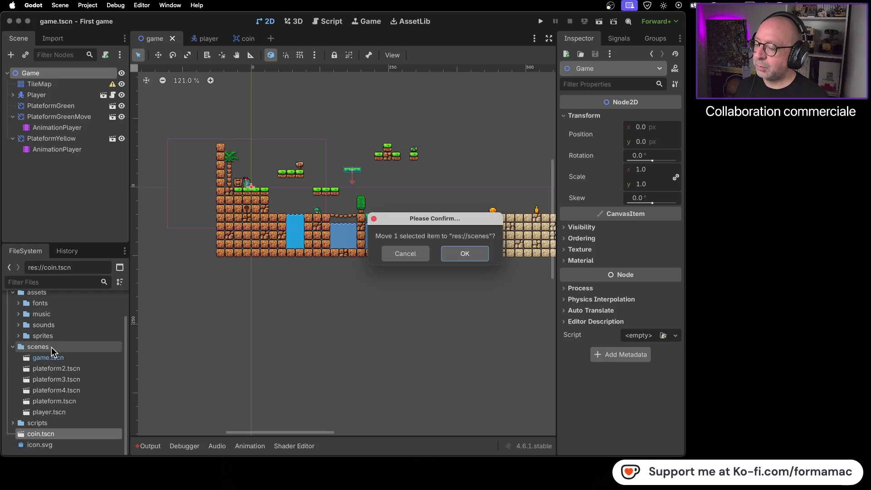
left_click(465, 257)
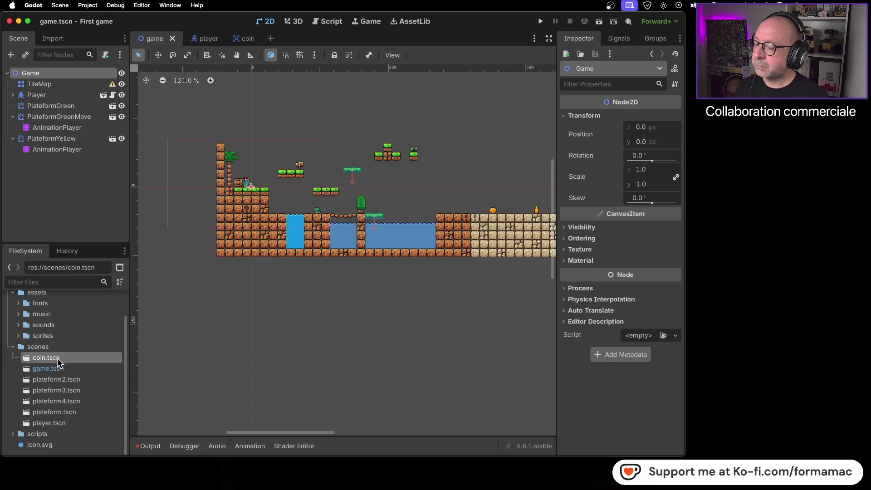
Place a Coin instance in the level beside the player, then save and run the game.
mouse_move(28, 359)
left_mouse_down()
mouse_move(187, 284)
mouse_move(273, 229)
mouse_move(264, 182)
left_mouse_up()
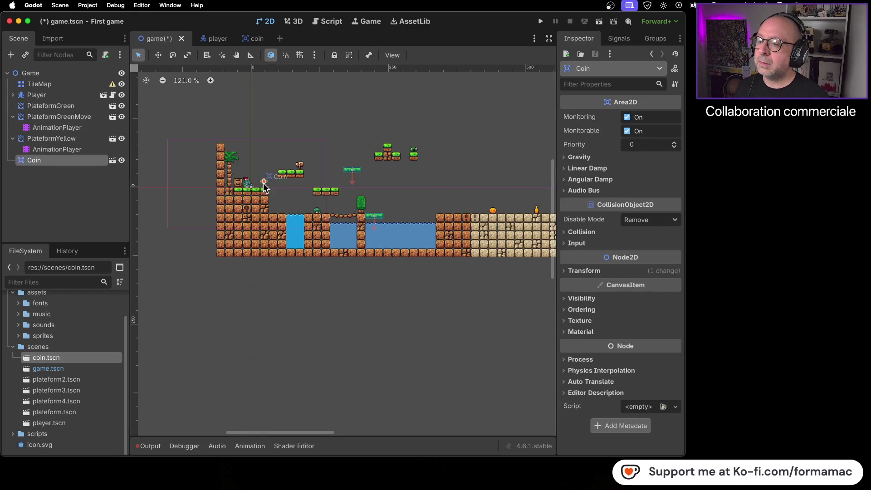
scroll(264, 185, "up", 10)
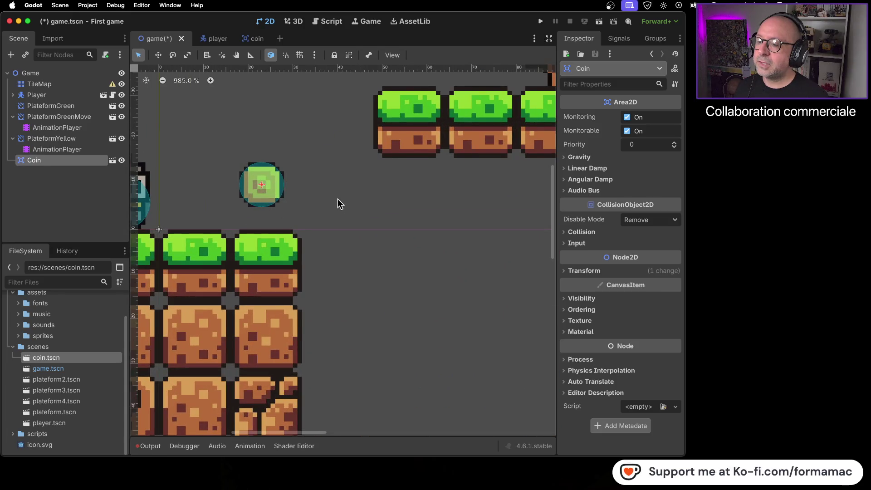
scroll(340, 205, "down", 4)
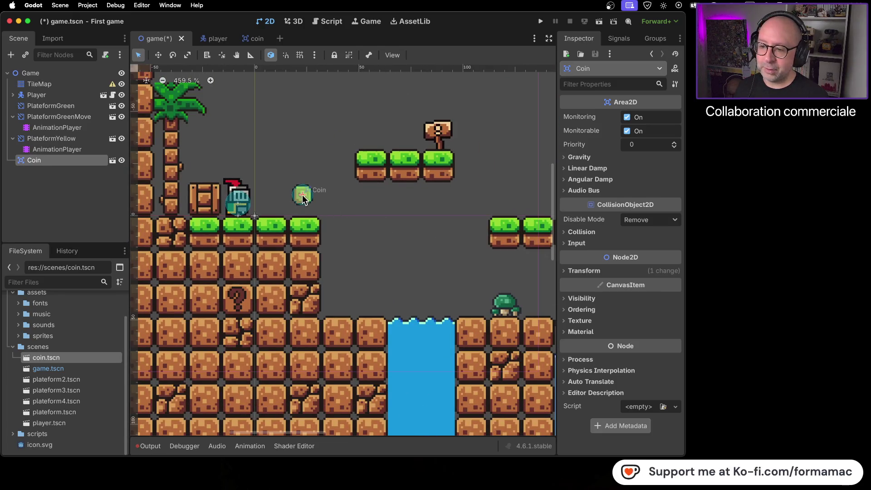
left_click(541, 22)
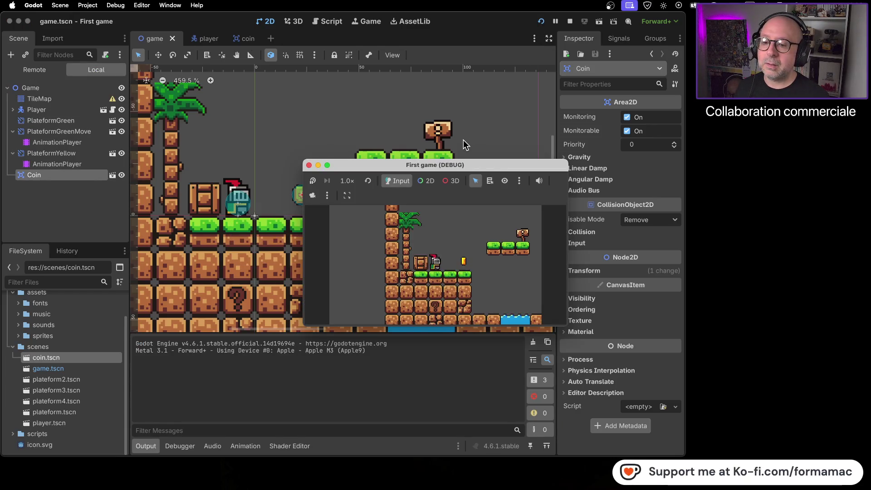
Move and enlarge the game window, walk the player back and forth, and jump off the platform.
left_click_drag(496, 168, 374, 79)
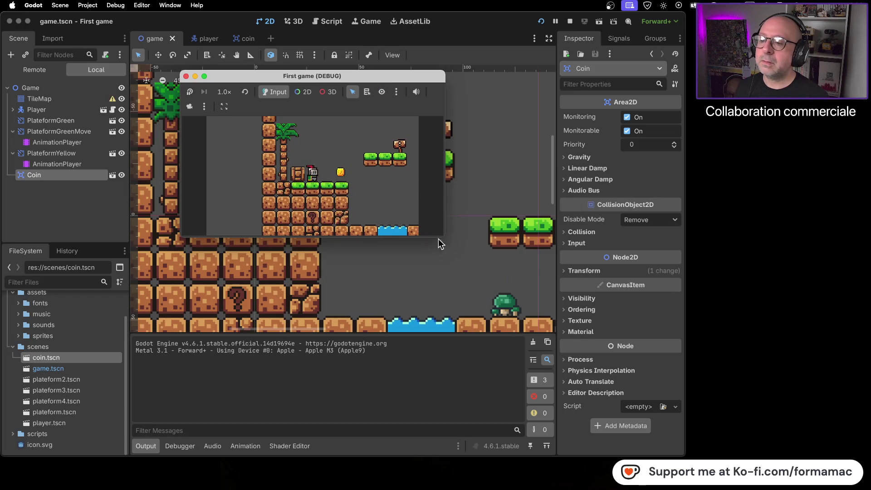
left_click_drag(447, 245, 555, 336)
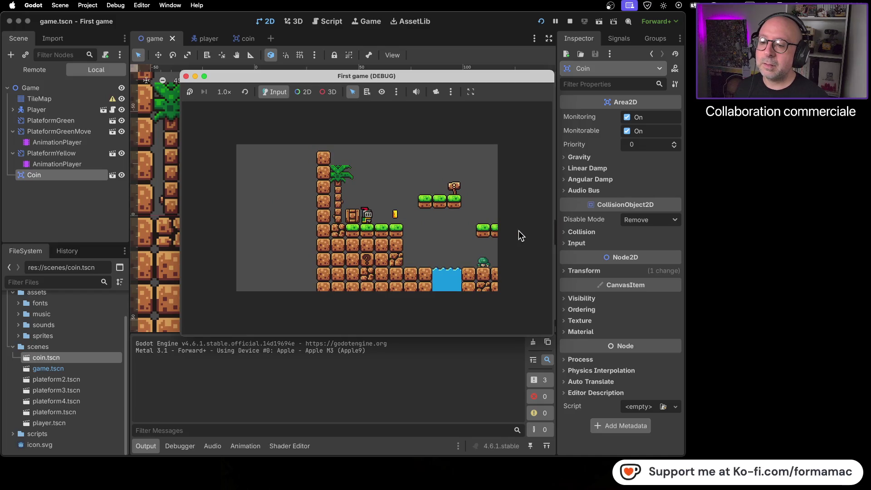
key("Right")
key("Right")
key("Left")
key("Right")
key("Left")
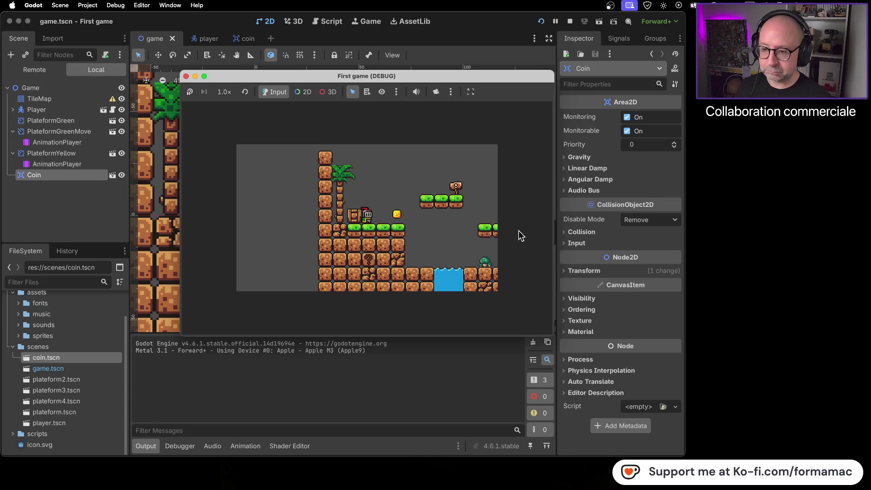
key("space")
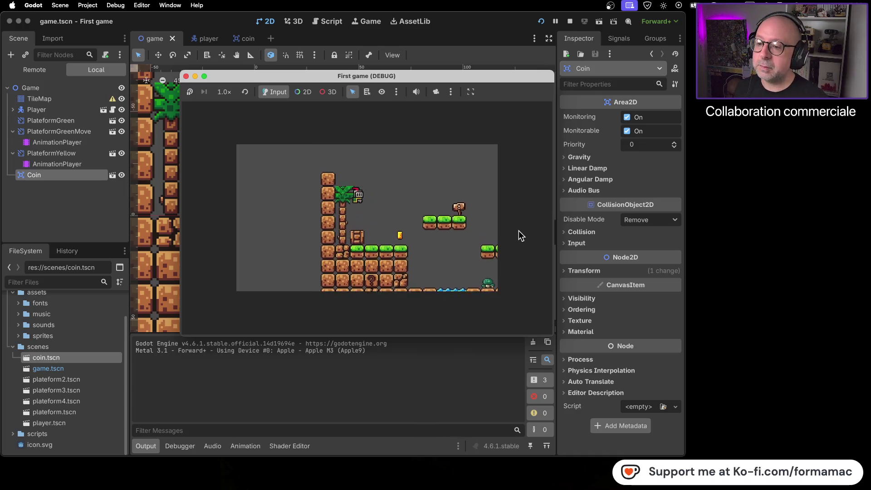
Run the player right along the level, drop into the water and hop against the wall.
key("Right")
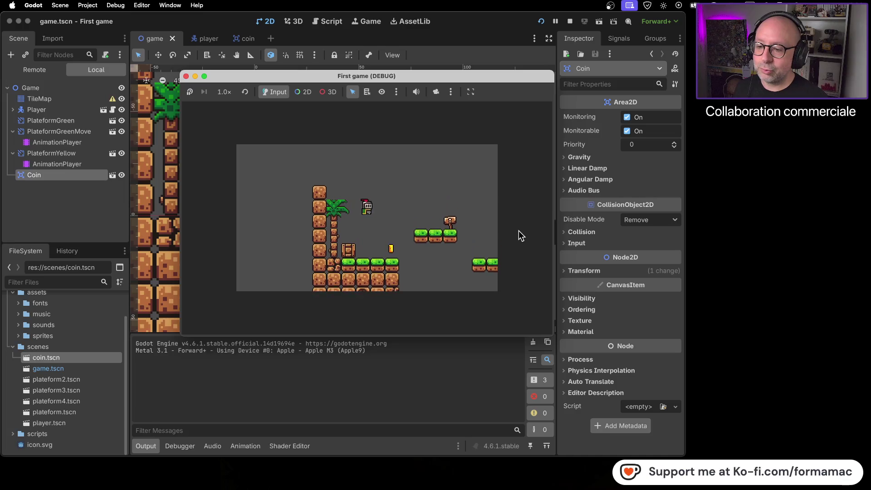
key("Right")
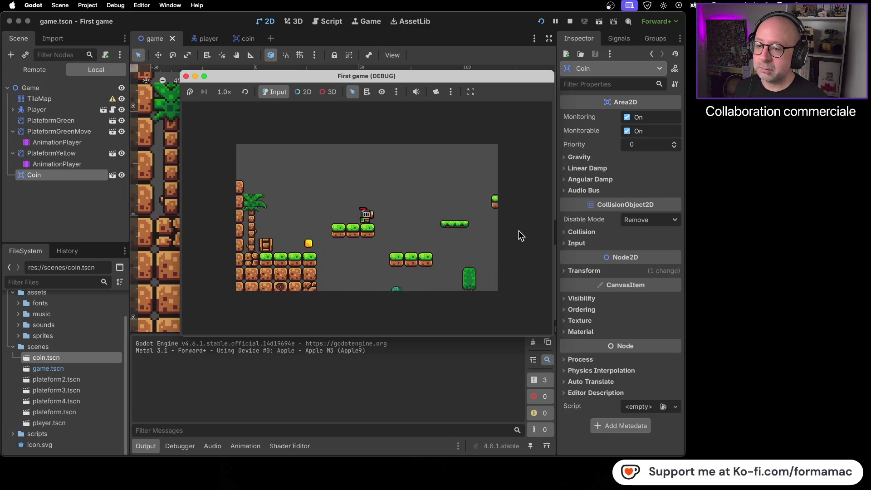
key("Right")
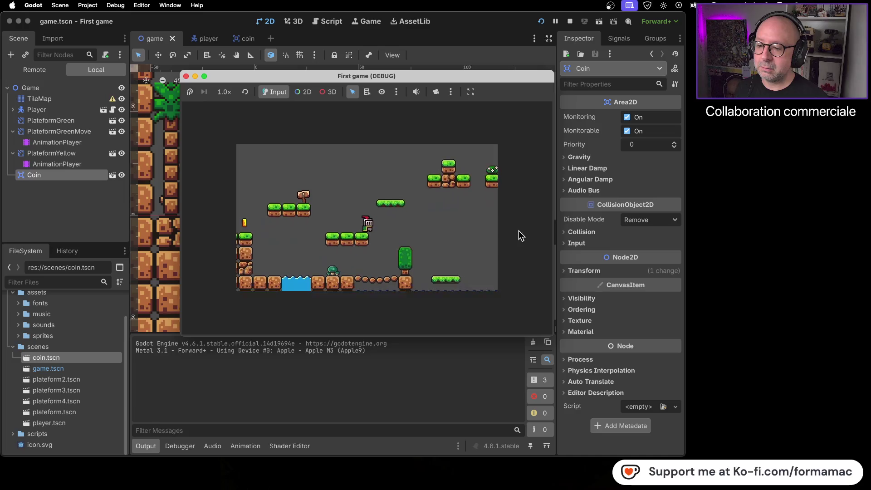
key("Right")
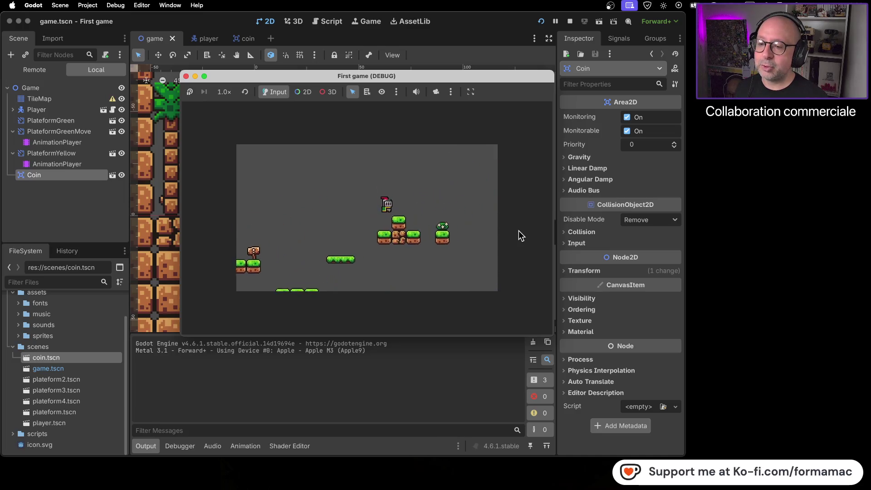
key("Right")
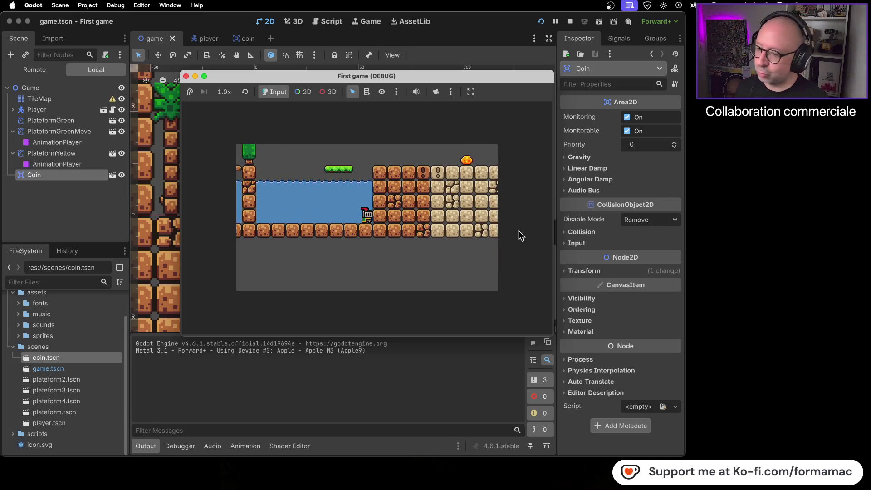
key("space")
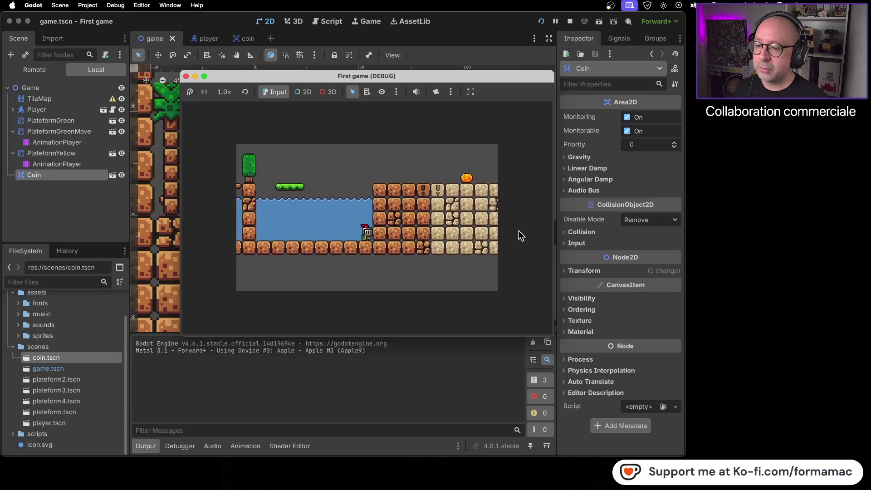
Swim the player left and right through the water toward the coins, then stop the game.
key("Left")
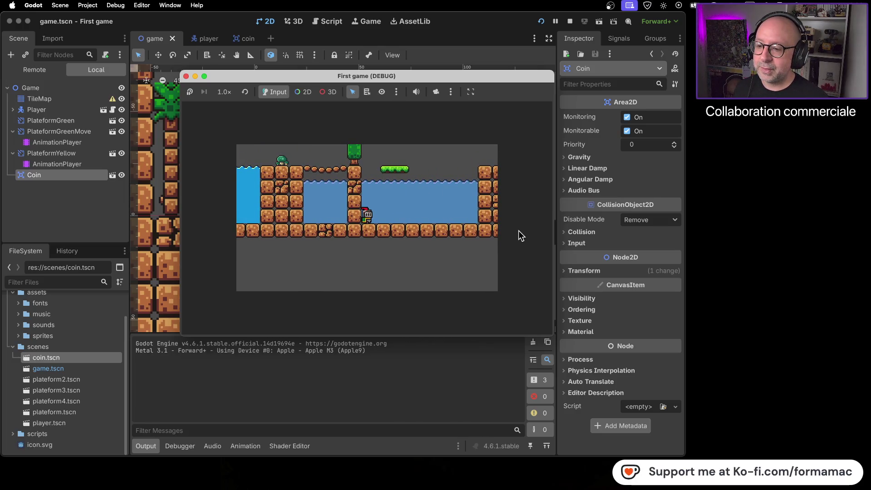
key("Right")
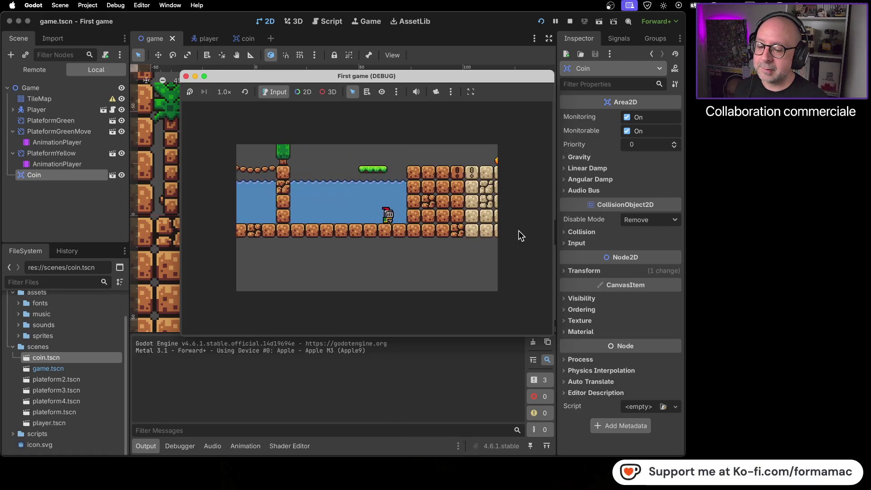
key("Left")
key("Right")
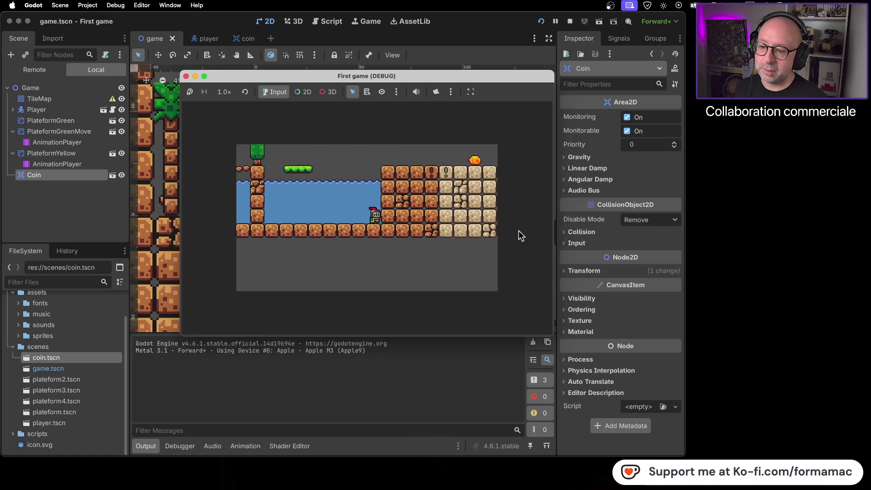
key("Left")
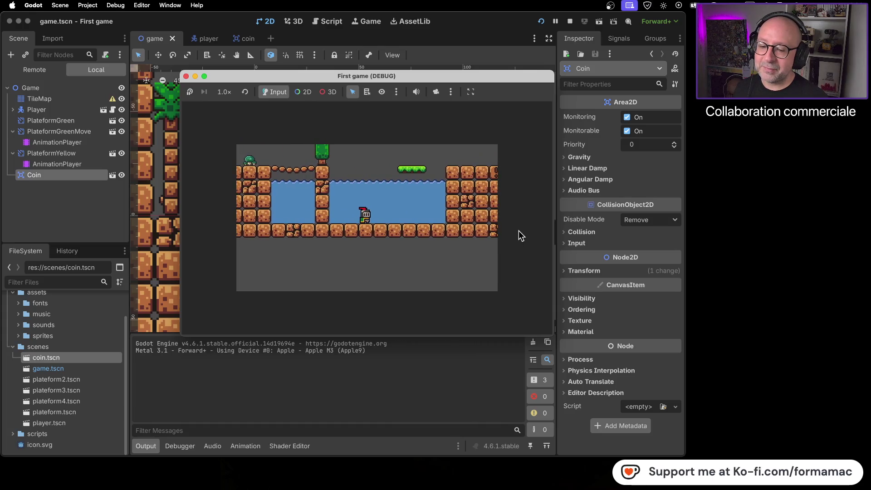
key("Right")
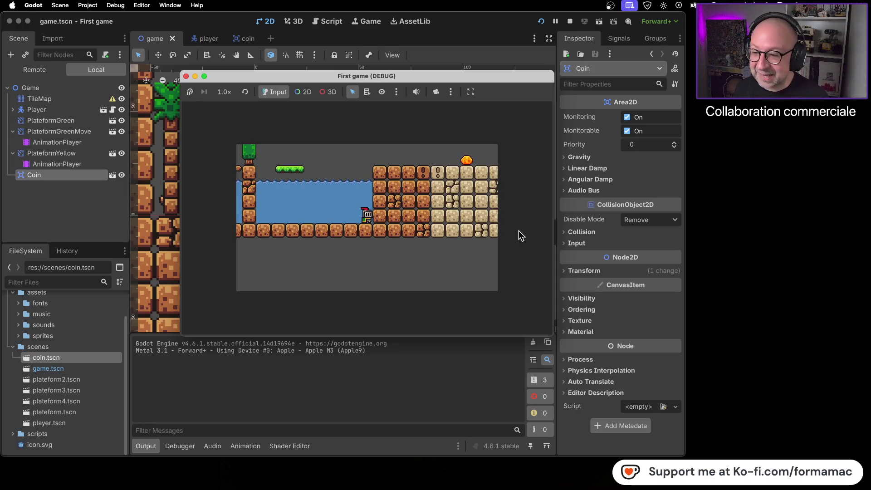
left_click(186, 76)
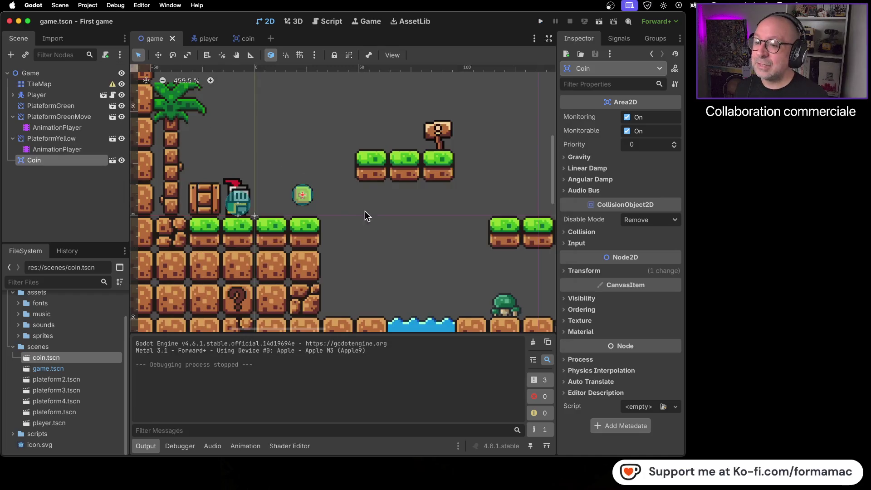
Save the game scene with Cmd+S, pause the YouTube tutorial in Firefox, and return to Godot.
scroll(338, 230, "down", 3)
key("super+s")
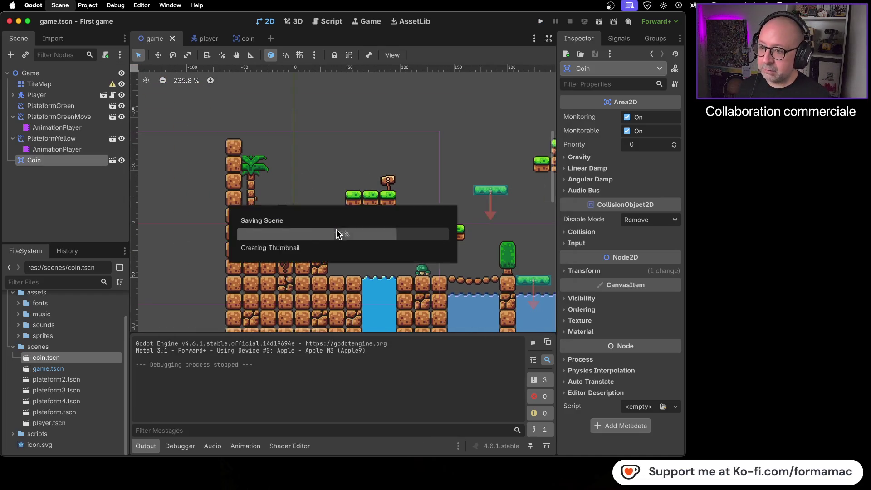
key("super+Tab")
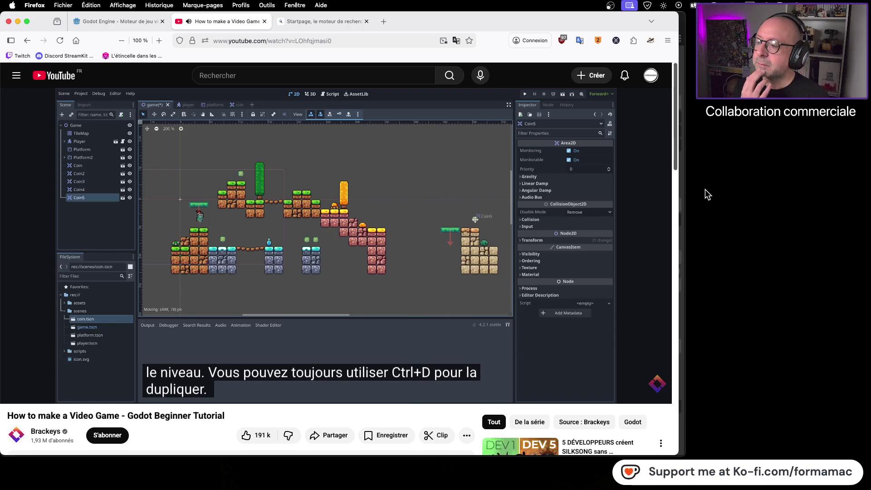
left_click(389, 185)
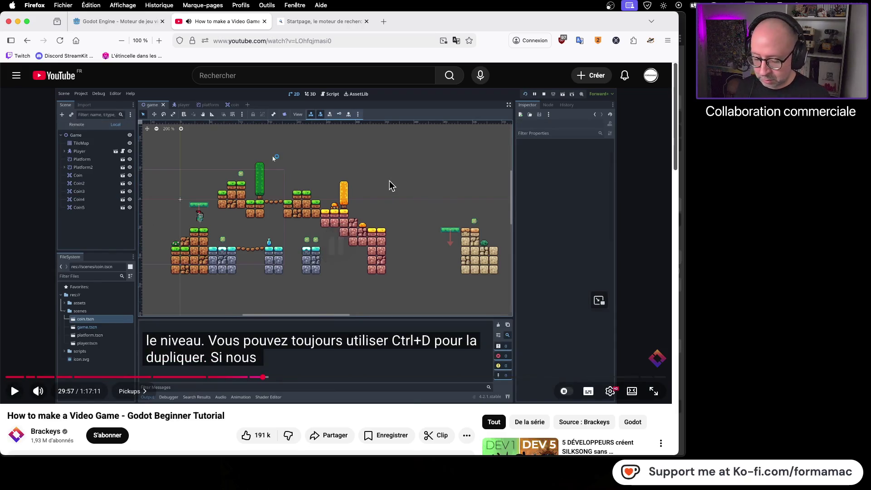
key("super+Tab")
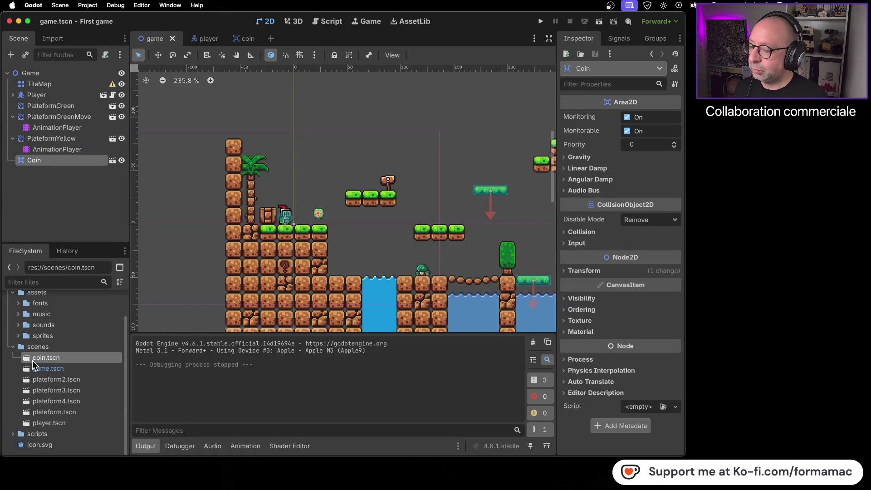
Add Coin2 from coin.tscn and lift it above the platform by the sign.
mouse_move(27, 358)
left_mouse_down()
mouse_move(379, 199)
mouse_move(370, 186)
left_mouse_up()
scroll(378, 201, "up", 5)
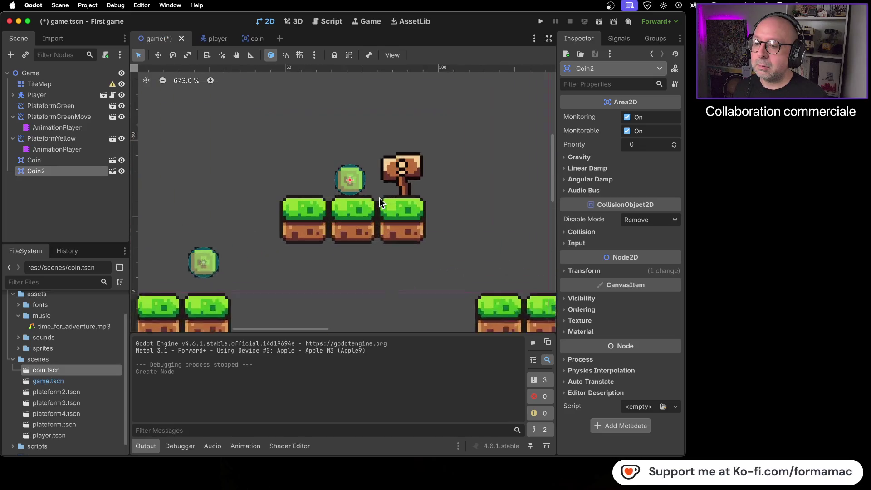
scroll(380, 197, "up", 2)
left_click_drag(343, 182, 343, 162)
left_click_drag(218, 267, 298, 207)
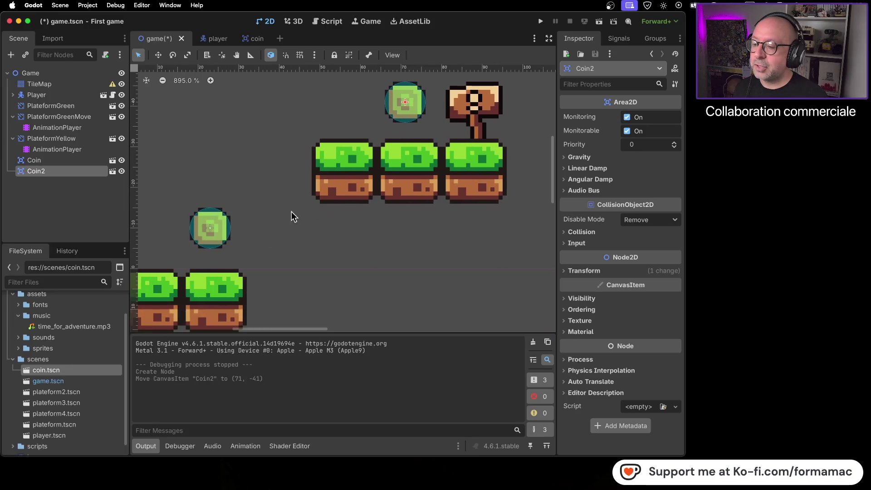
scroll(465, 246, "right", 10)
scroll(439, 232, "down", 1)
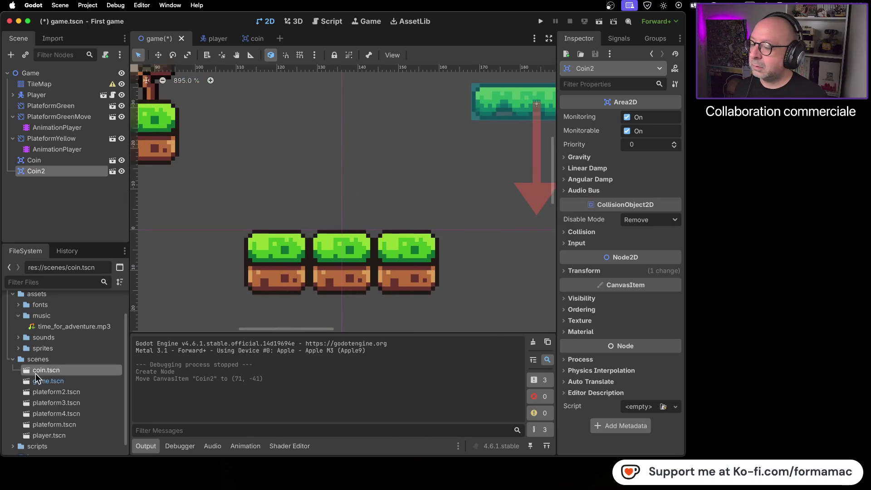
Place Coin3 above the three-tile platform.
mouse_move(26, 375)
left_mouse_down()
mouse_move(338, 218)
mouse_move(354, 196)
mouse_move(342, 193)
left_mouse_up()
left_click(462, 192)
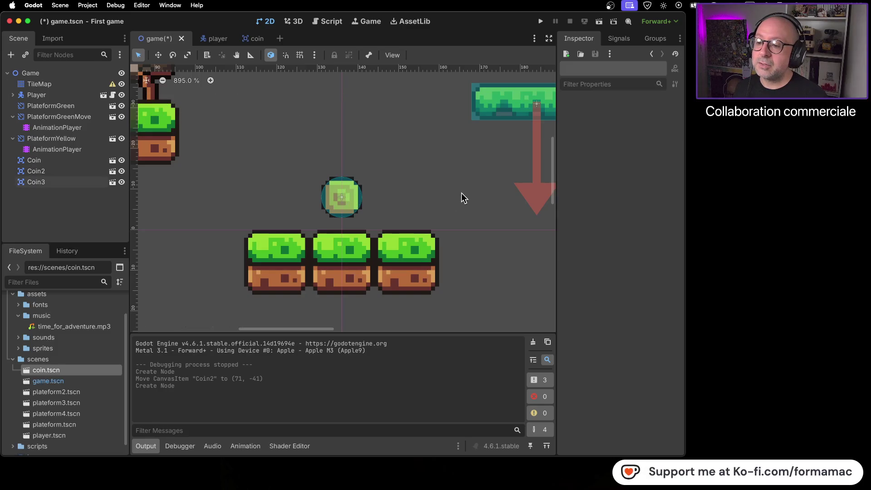
scroll(249, 203, "down", 2)
mouse_move(248, 202)
left_mouse_down()
mouse_move(454, 190)
mouse_move(397, 188)
mouse_move(422, 185)
mouse_move(274, 210)
mouse_move(358, 263)
mouse_move(336, 253)
left_mouse_up()
scroll(277, 246, "down", 6)
scroll(318, 250, "down", 2)
scroll(328, 254, "up", 3)
scroll(378, 230, "up", 1)
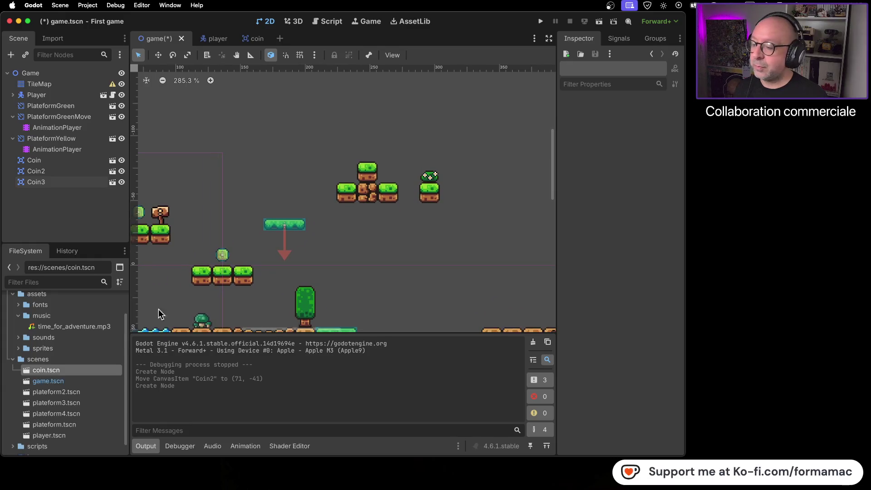
Add Coin4 above a single-tile platform and deselect it.
left_click_drag(28, 370, 371, 150)
scroll(371, 150, "up", 15)
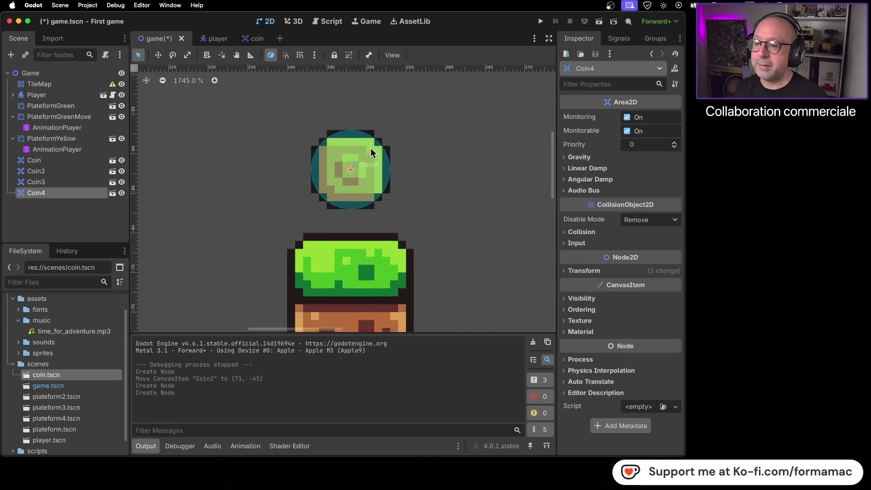
scroll(371, 152, "up", 2)
left_click(459, 199)
scroll(458, 200, "down", 20)
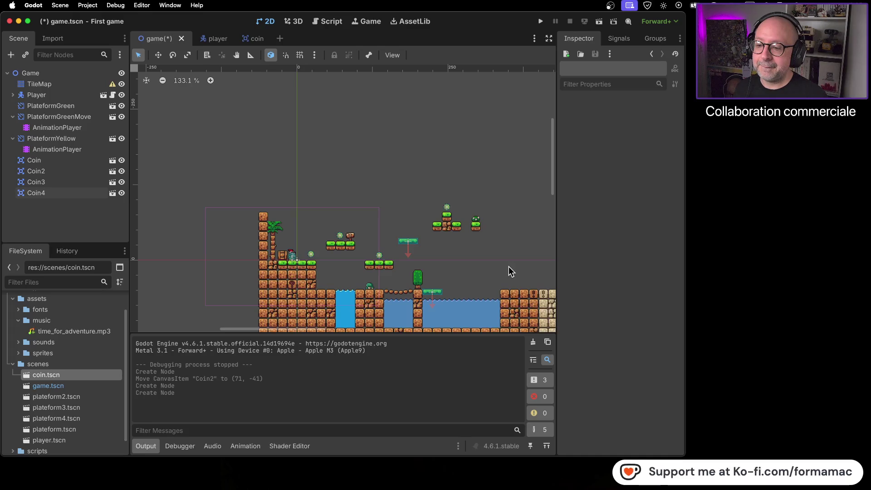
Add Coin5 from coin.tscn over the water area.
scroll(481, 249, "up", 3)
scroll(378, 222, "up", 5)
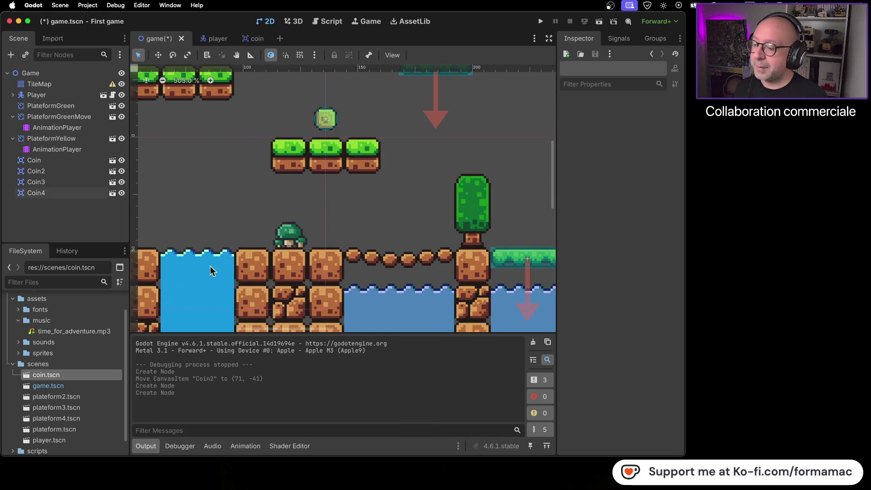
left_click_drag(26, 374, 369, 233)
scroll(370, 234, "up", 2)
left_click_drag(218, 214, 447, 215)
scroll(463, 227, "down", 4)
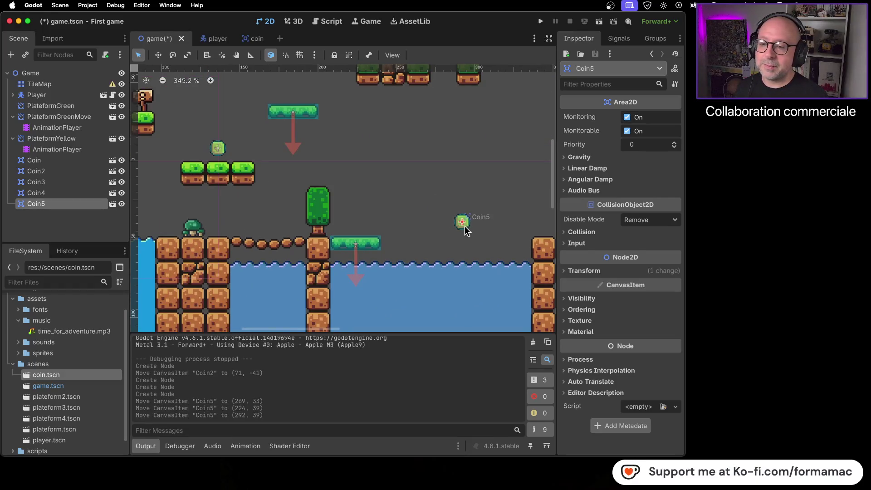
scroll(464, 227, "up", 6)
Nudge Coin5 left and raise it to about (273, 21) above the water.
left_click_drag(468, 227, 406, 230)
scroll(408, 232, "down", 2)
scroll(409, 232, "down", 3)
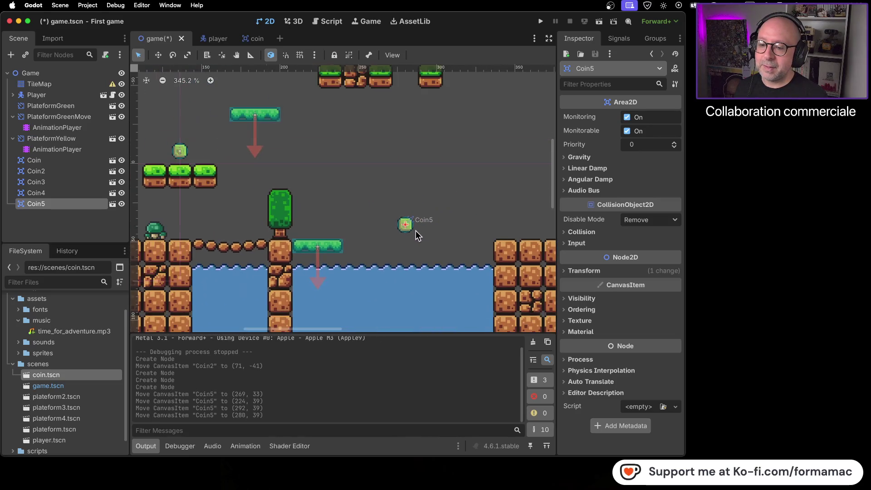
left_click_drag(410, 231, 403, 227)
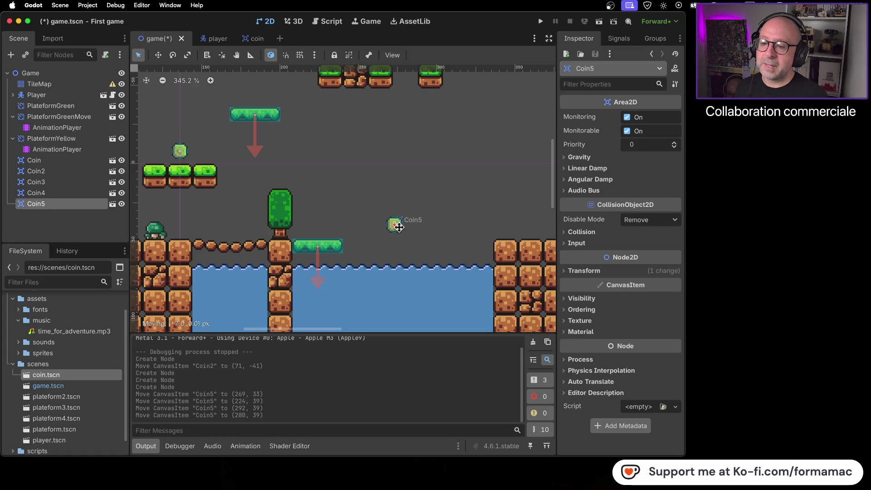
left_click_drag(399, 227, 397, 209)
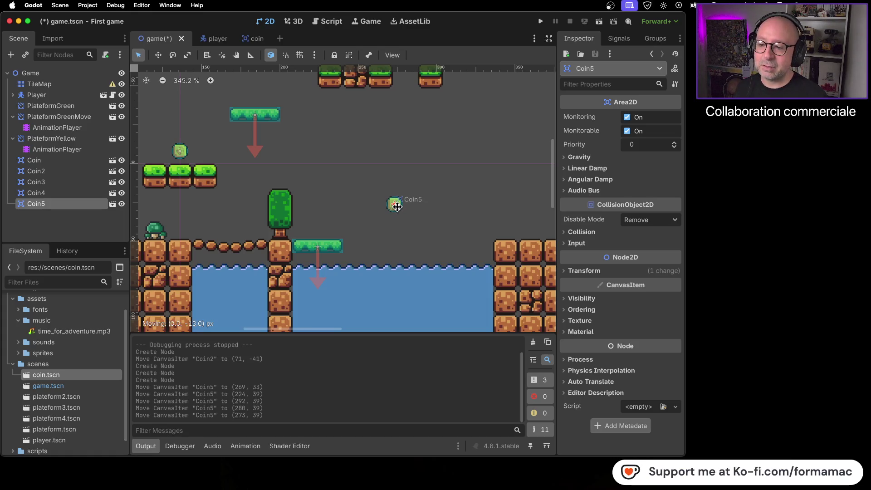
left_click_drag(397, 199, 396, 199)
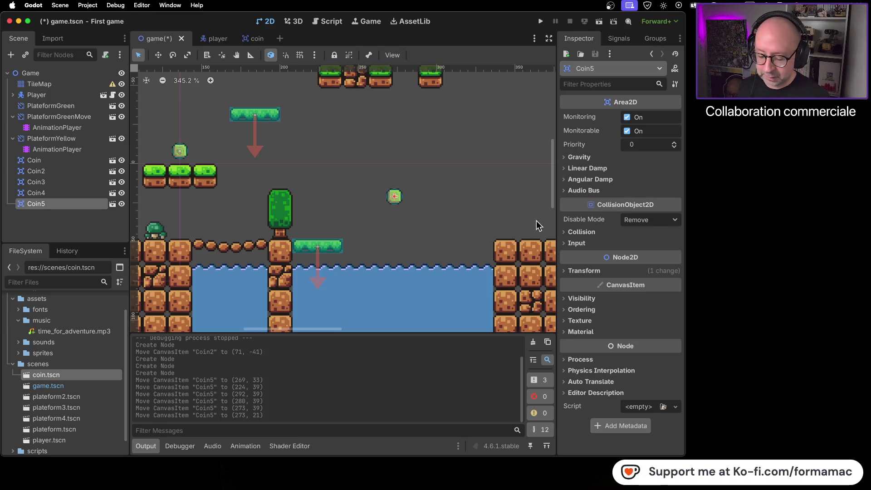
scroll(457, 243, "down", 4)
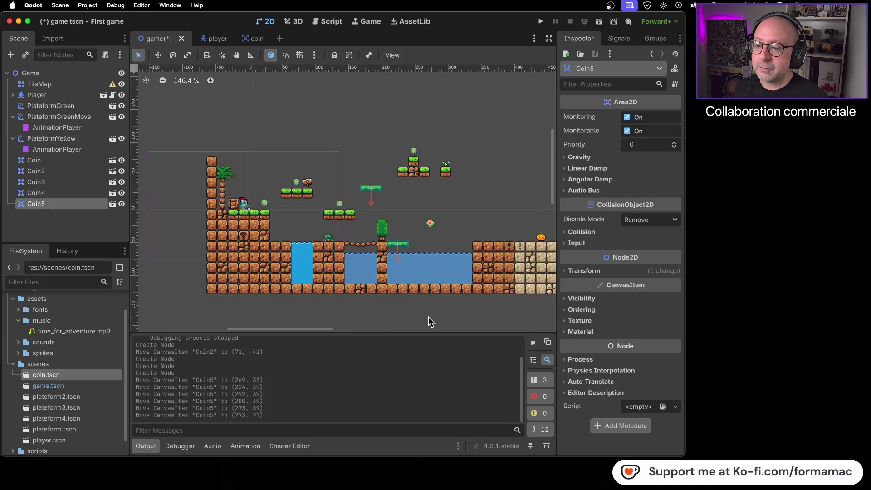
Bring the sand-block area into view and drop Coin6 over the sand.
left_click(428, 316)
left_click_drag(463, 304, 345, 301)
scroll(431, 309, "up", 3)
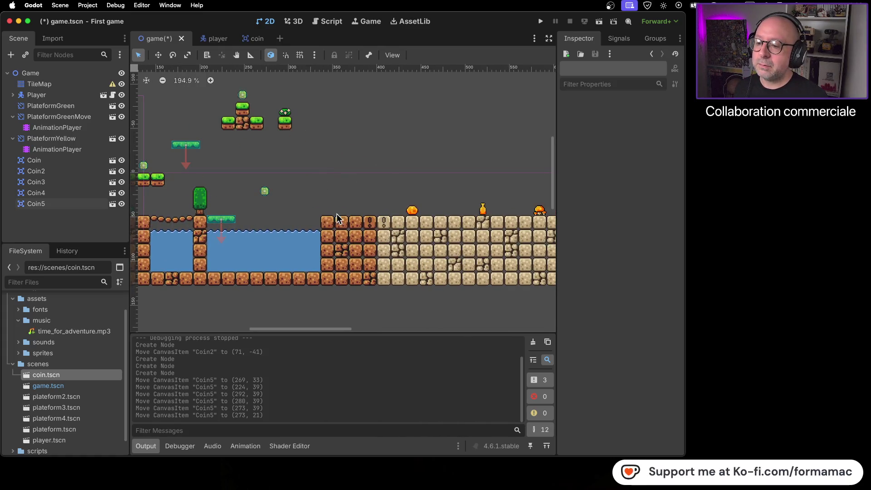
scroll(338, 217, "up", 6)
mouse_move(26, 377)
left_mouse_down()
mouse_move(353, 196)
mouse_move(367, 200)
left_mouse_up()
scroll(364, 204, "up", 6)
scroll(365, 204, "down", 6)
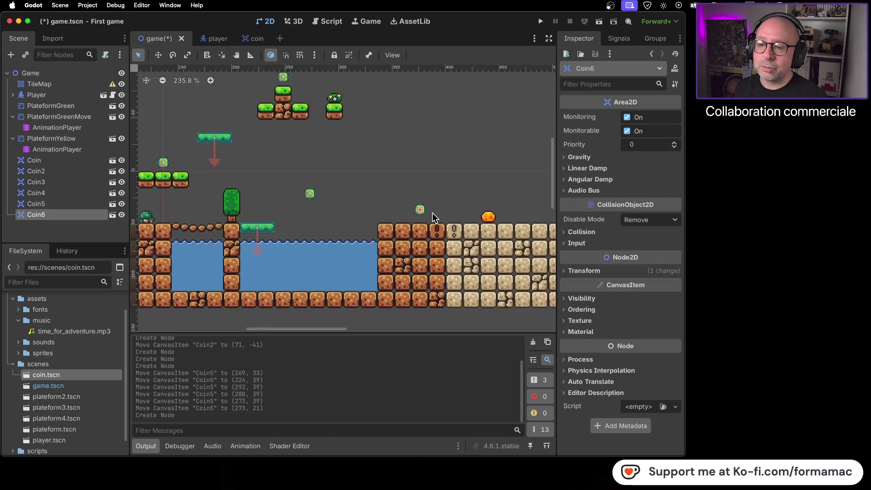
Add Coin7 to Coin9 near the orange trees, forming a small floating triangle.
scroll(493, 252, "right", 5)
left_click_drag(357, 247, 358, 245)
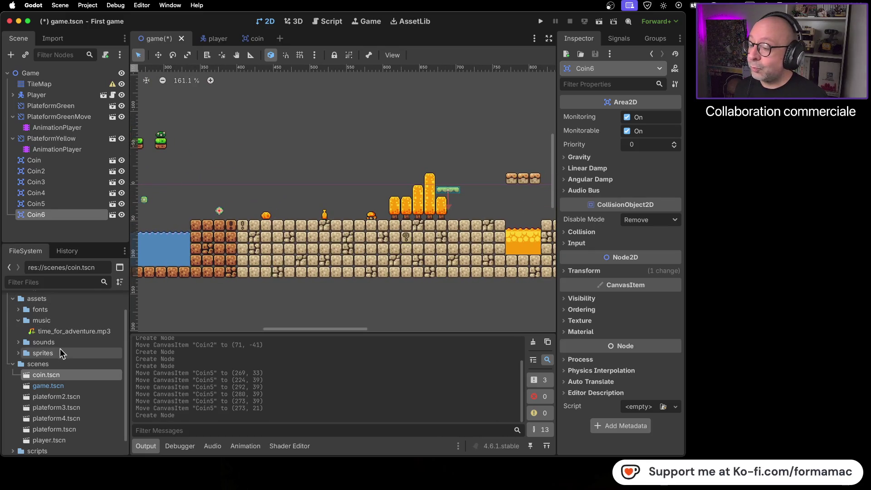
mouse_move(26, 374)
left_mouse_down()
mouse_move(170, 302)
mouse_move(318, 195)
mouse_move(360, 194)
mouse_move(359, 215)
mouse_move(358, 202)
left_mouse_up()
scroll(340, 195, "up", 5)
mouse_move(26, 379)
left_mouse_down()
mouse_move(396, 214)
mouse_move(387, 215)
left_mouse_up()
mouse_move(26, 374)
left_mouse_down()
mouse_move(223, 249)
mouse_move(347, 220)
mouse_move(335, 218)
left_mouse_up()
left_click(386, 257)
Place Coin10 above the floating brick ledge and deselect it.
scroll(407, 238, "down", 2)
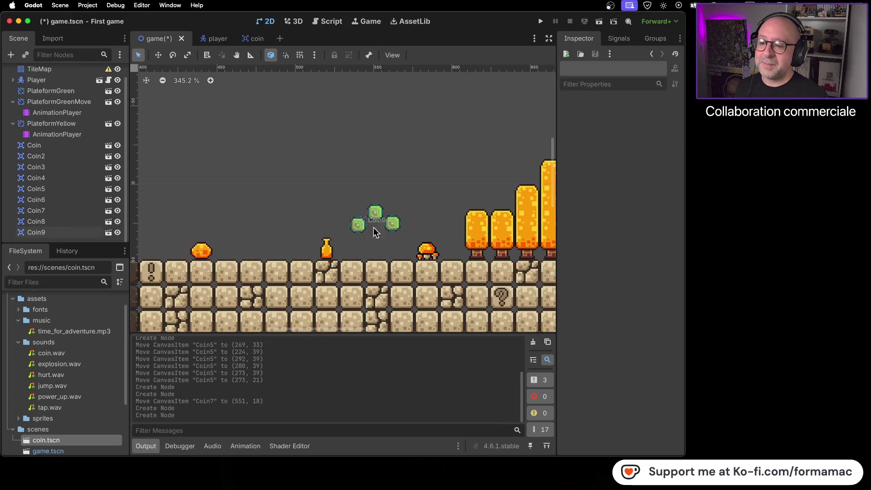
scroll(419, 226, "down", 4)
scroll(426, 241, "right", 5)
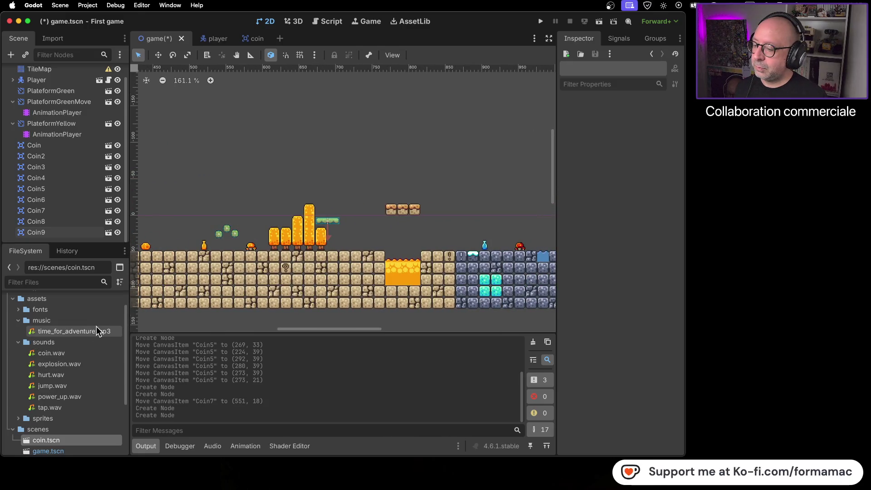
scroll(95, 331, "down", 4)
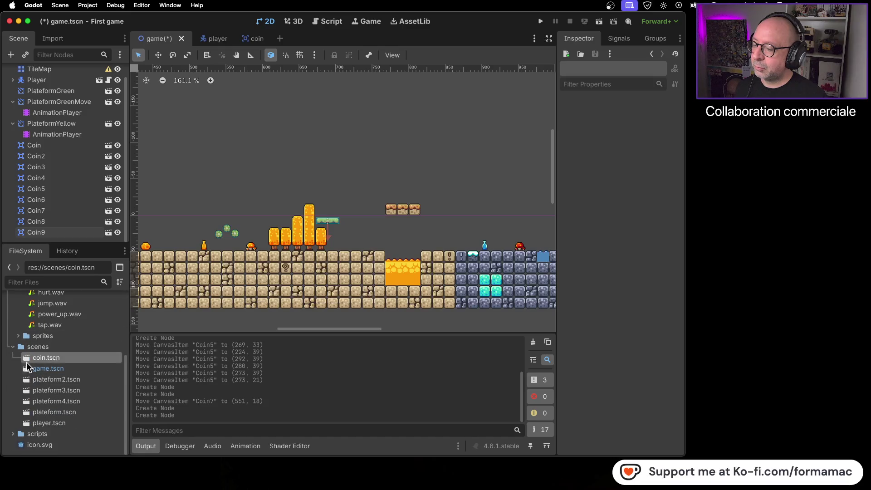
mouse_move(26, 363)
left_mouse_down()
mouse_move(412, 185)
mouse_move(403, 193)
mouse_move(394, 183)
mouse_move(396, 146)
left_mouse_up()
scroll(403, 192, "up", 7)
left_click(410, 189)
Add Coin11 just above the stone floor and Coin12 past the water gap.
scroll(410, 188, "down", 5)
scroll(411, 208, "down", 2)
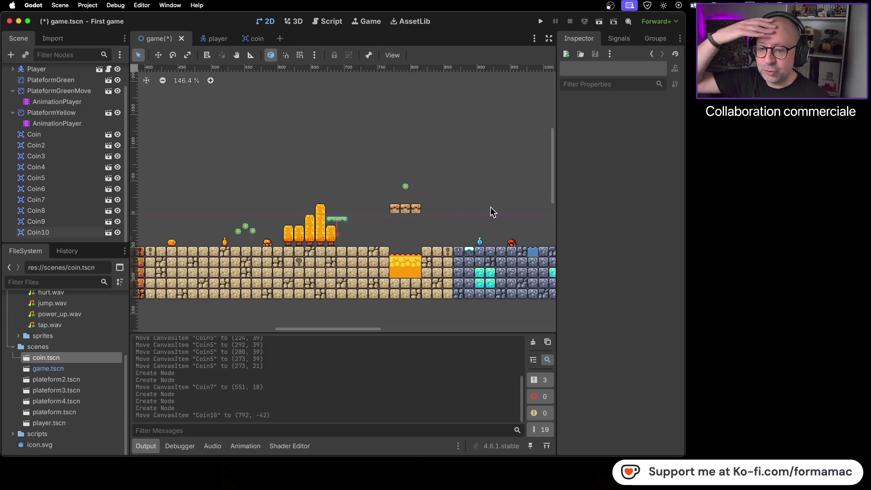
left_click_drag(447, 208, 294, 168)
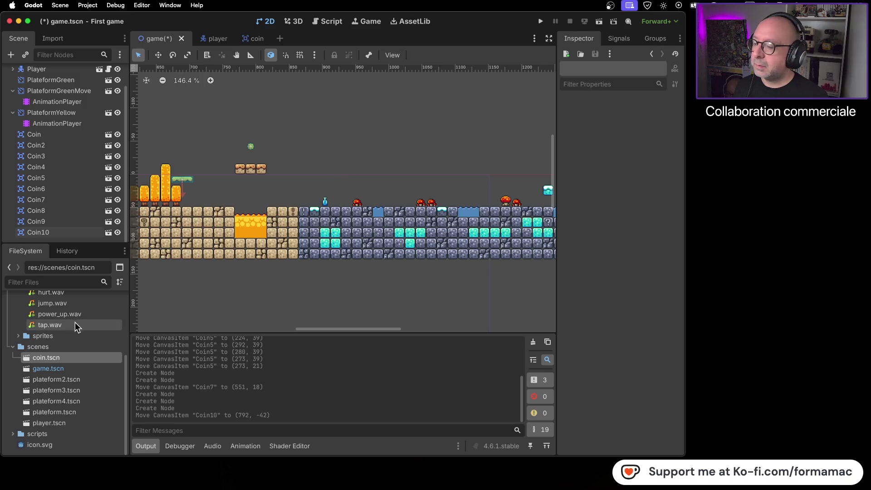
left_click_drag(94, 329, 456, 199)
scroll(453, 202, "up", 7)
left_click_drag(511, 263, 372, 254)
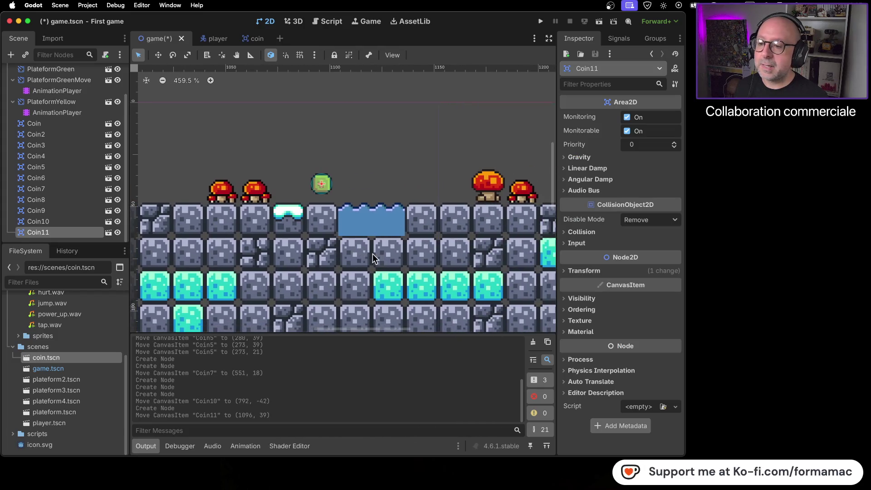
mouse_move(27, 363)
left_mouse_down()
mouse_move(169, 307)
mouse_move(421, 182)
left_mouse_up()
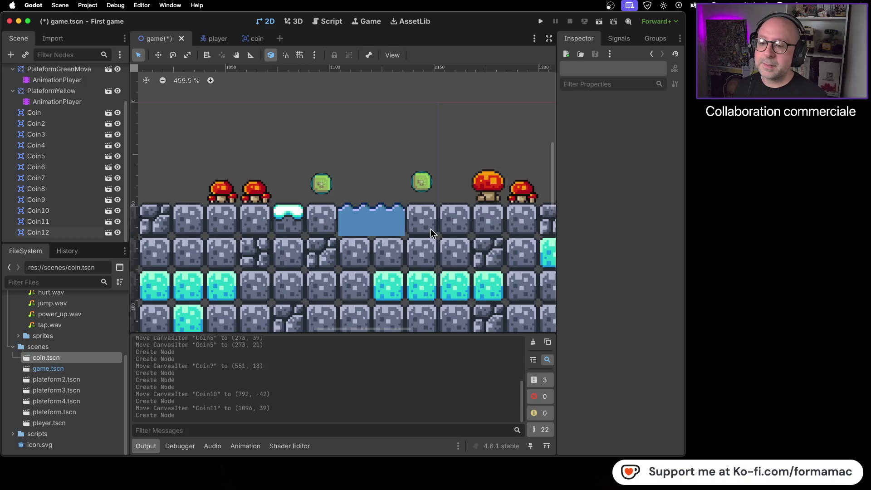
scroll(431, 229, "down", 5)
scroll(432, 239, "down", 5)
scroll(483, 247, "right", 10)
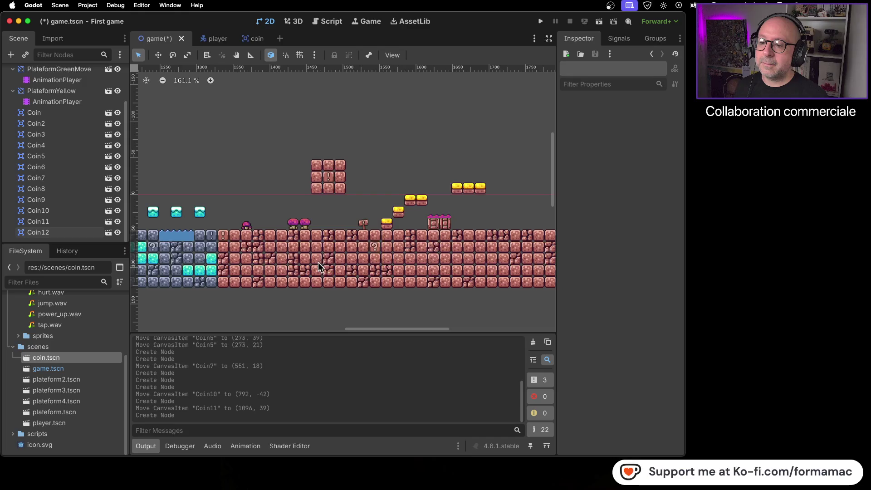
Add three coins, Coin13 to Coin15, around the pink brick block.
mouse_move(29, 358)
left_mouse_down()
mouse_move(305, 151)
mouse_move(318, 154)
left_mouse_up()
scroll(318, 154, "up", 10)
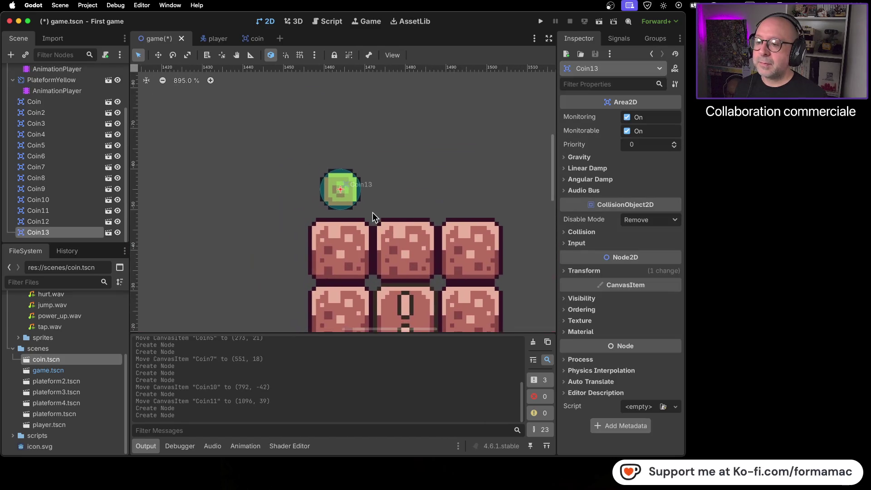
scroll(373, 212, "up", 2)
mouse_move(347, 198)
left_mouse_down()
mouse_move(345, 178)
mouse_move(363, 177)
mouse_move(348, 182)
left_mouse_up()
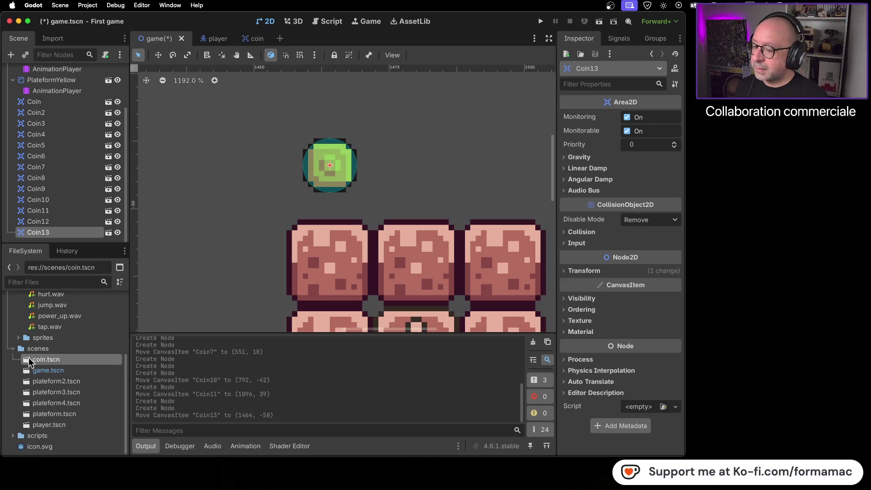
left_click_drag(230, 266, 416, 111)
mouse_move(31, 360)
left_mouse_down()
mouse_move(502, 175)
mouse_move(506, 166)
left_mouse_up()
scroll(473, 235, "down", 7)
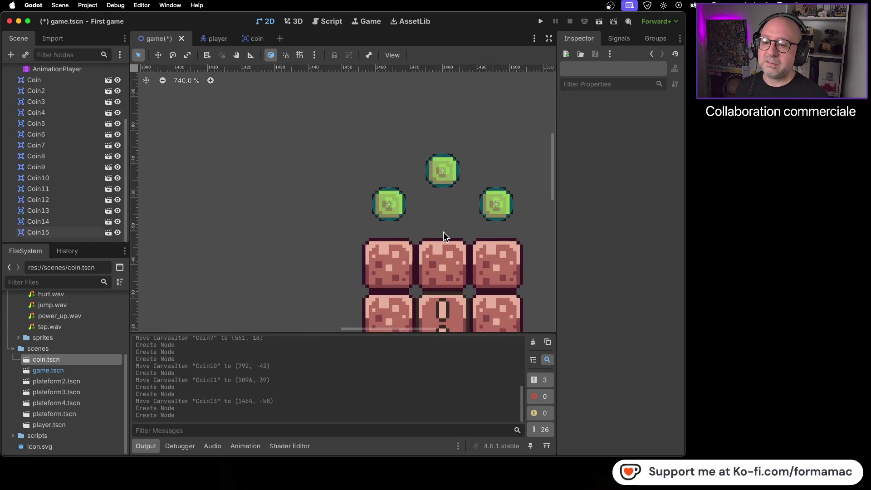
scroll(443, 232, "down", 7)
scroll(444, 248, "down", 5)
scroll(444, 248, "right", 3)
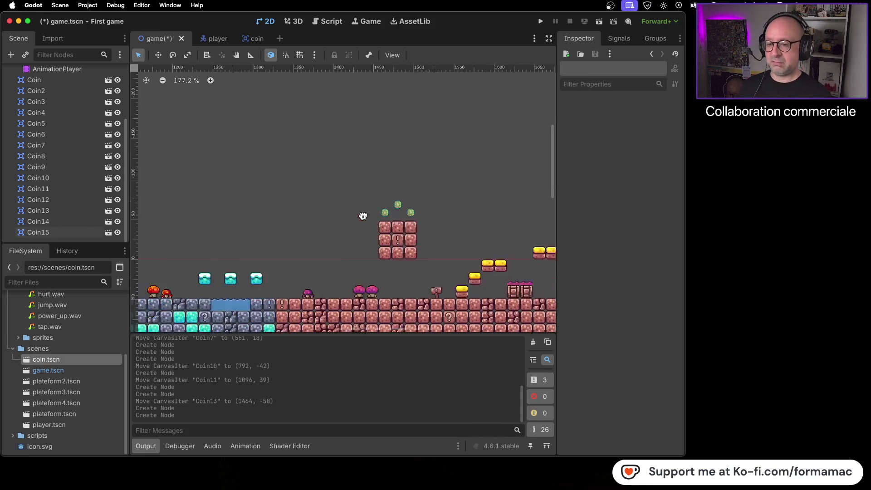
scroll(416, 219, "left", 4)
scroll(445, 233, "right", 10)
scroll(295, 179, "up", 6)
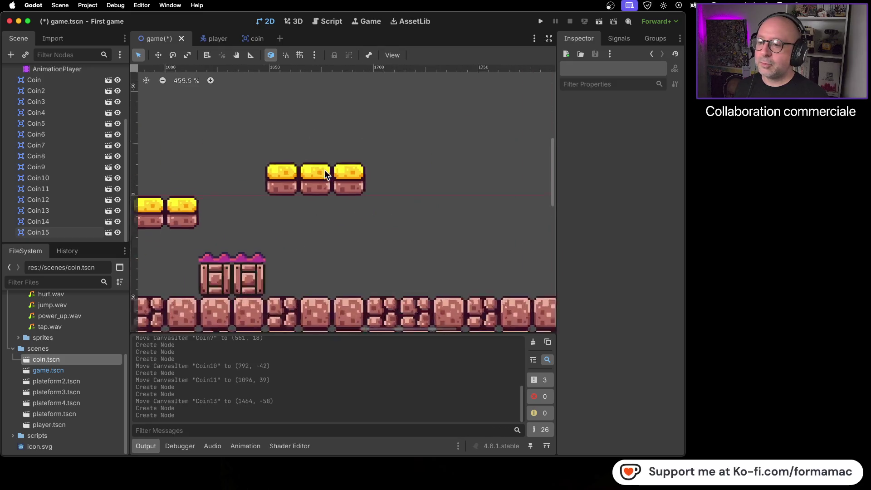
Place a row of three coins, Coin16 to Coin18, above the high yellow platform.
mouse_move(28, 362)
left_mouse_down()
mouse_move(238, 165)
mouse_move(278, 141)
left_mouse_up()
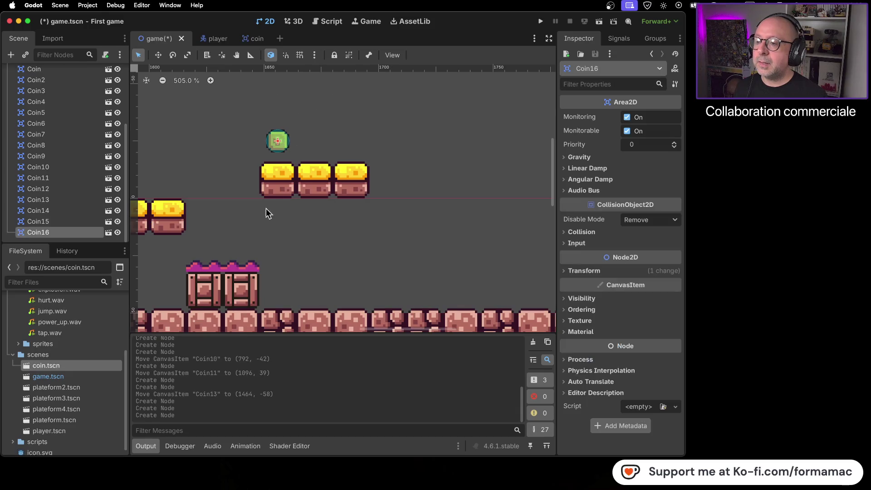
mouse_move(28, 366)
left_mouse_down()
mouse_move(320, 123)
mouse_move(314, 141)
left_mouse_up()
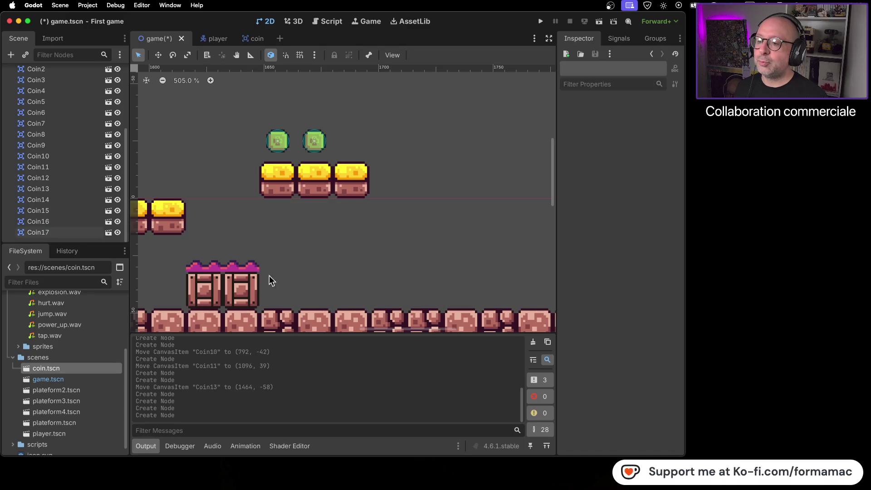
mouse_move(29, 369)
left_mouse_down()
mouse_move(340, 133)
mouse_move(352, 140)
left_mouse_up()
scroll(447, 173, "down", 4)
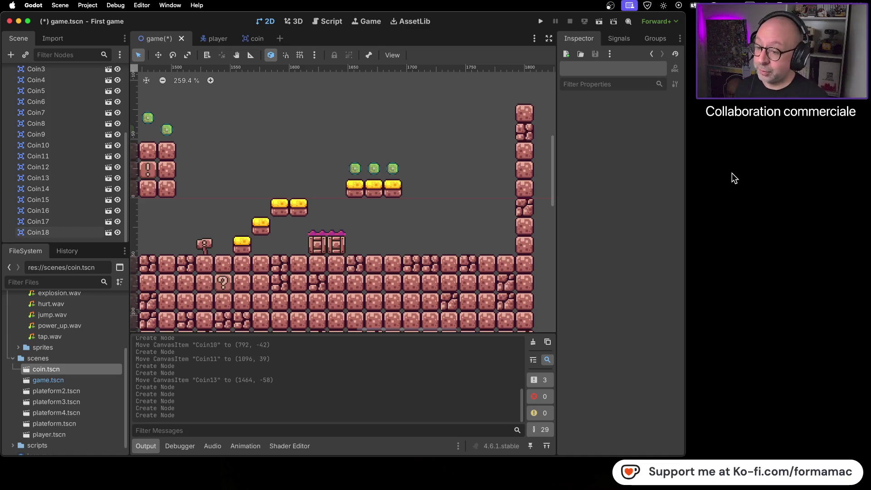
Pan back to the stone section and add Coin19 on the stone floor.
scroll(437, 201, "down", 3)
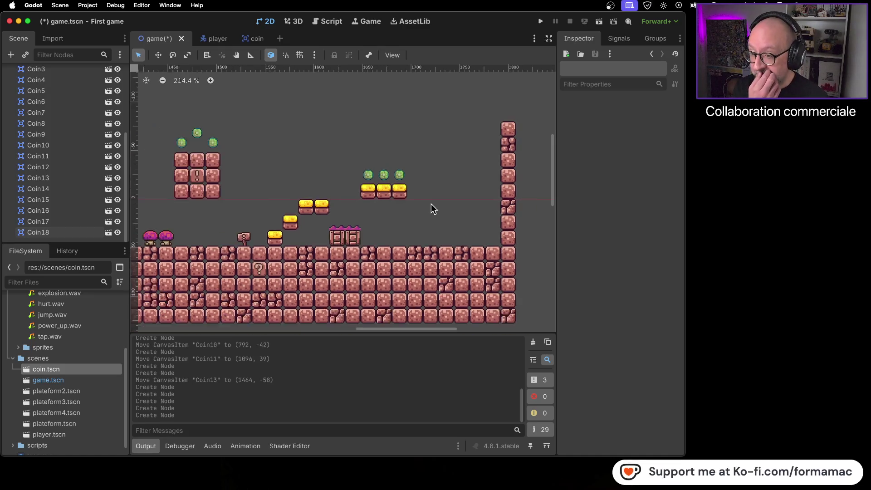
scroll(432, 205, "down", 2)
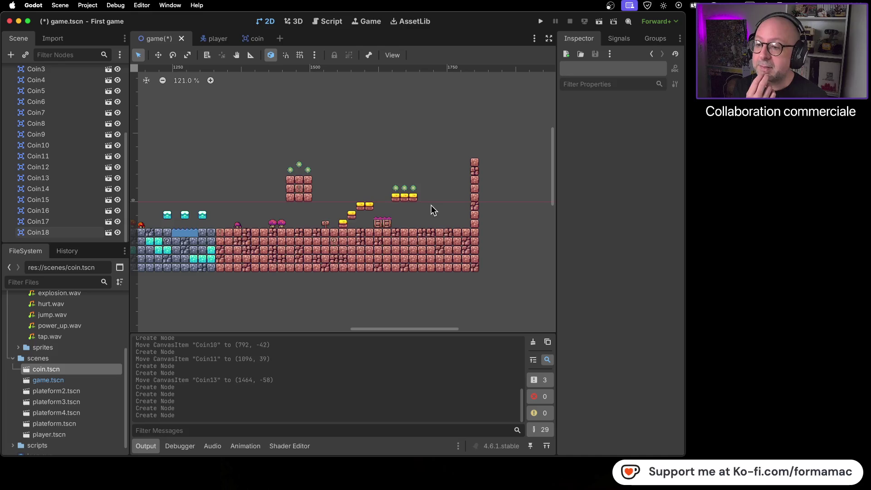
left_click_drag(431, 205, 472, 203)
scroll(473, 203, "left", 5)
scroll(393, 217, "down", 3)
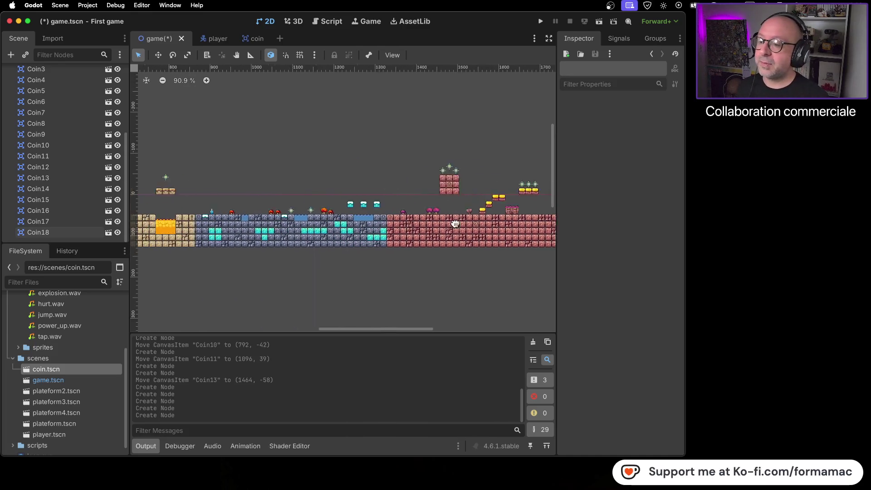
left_click_drag(295, 251, 383, 245)
scroll(369, 217, "up", 10)
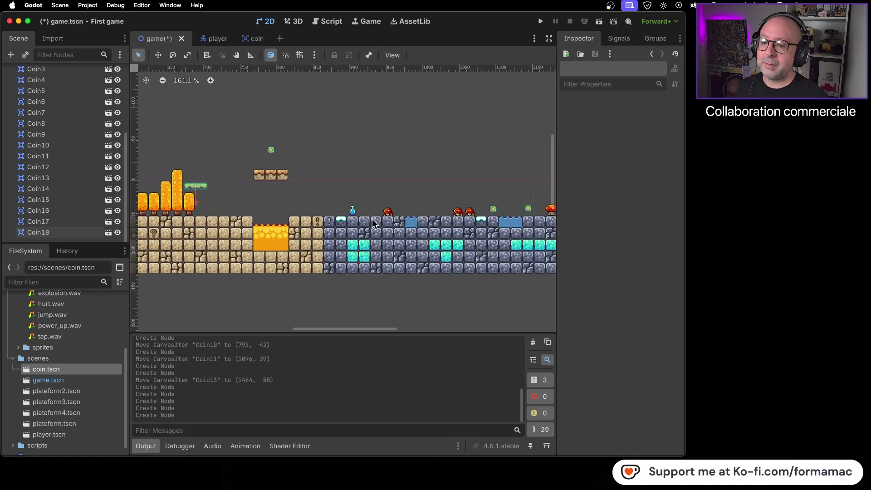
scroll(423, 228, "right", 1)
scroll(423, 227, "right", 8)
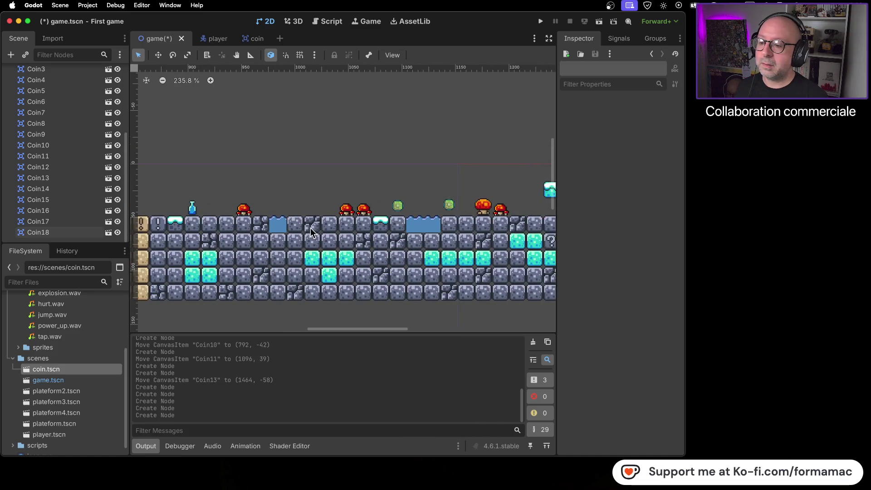
mouse_move(24, 369)
left_mouse_down()
mouse_move(136, 291)
mouse_move(311, 203)
mouse_move(243, 200)
mouse_move(267, 197)
mouse_move(218, 206)
left_mouse_up()
scroll(311, 203, "up", 12)
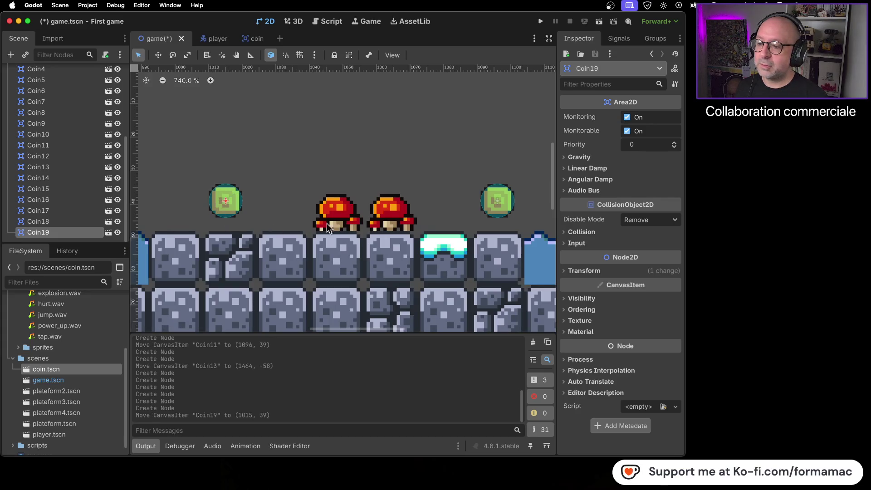
Add Coin20 next to Coin19 and settle Coin19 at (1016, 39).
mouse_move(26, 373)
left_mouse_down()
mouse_move(274, 223)
mouse_move(278, 198)
left_mouse_up()
scroll(297, 267, "down", 2)
scroll(240, 260, "up", 5)
left_click(275, 195)
key("Escape")
Scroll across the level and zoom in on the three ice blocks above the water.
scroll(362, 285, "down", 10)
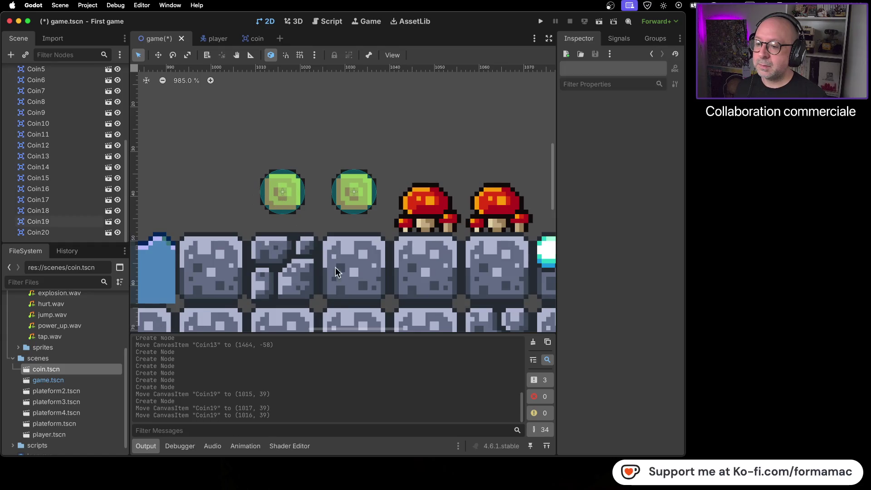
scroll(333, 294, "right", 3)
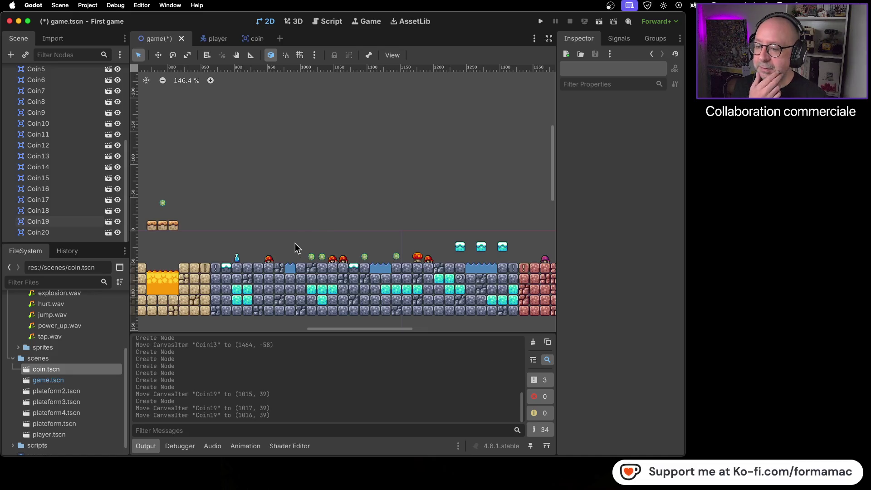
scroll(296, 243, "right", 10)
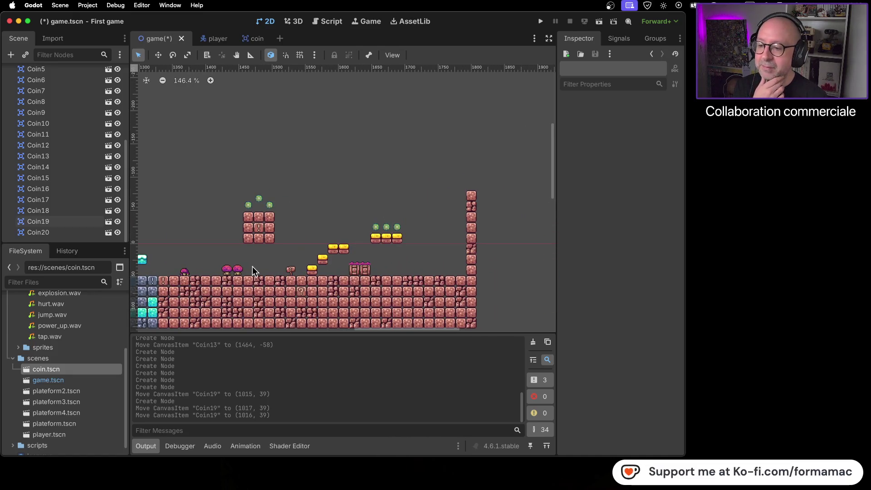
scroll(251, 266, "left", 15)
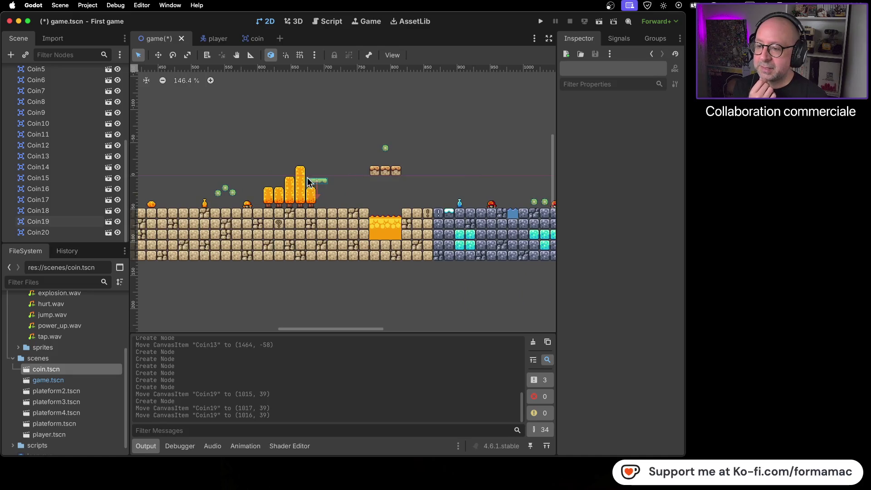
scroll(298, 198, "right", 6)
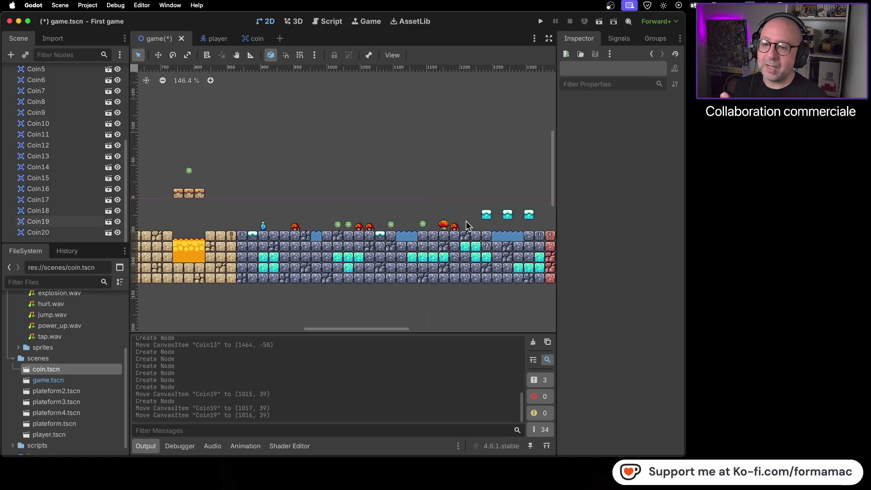
scroll(339, 254, "up", 6)
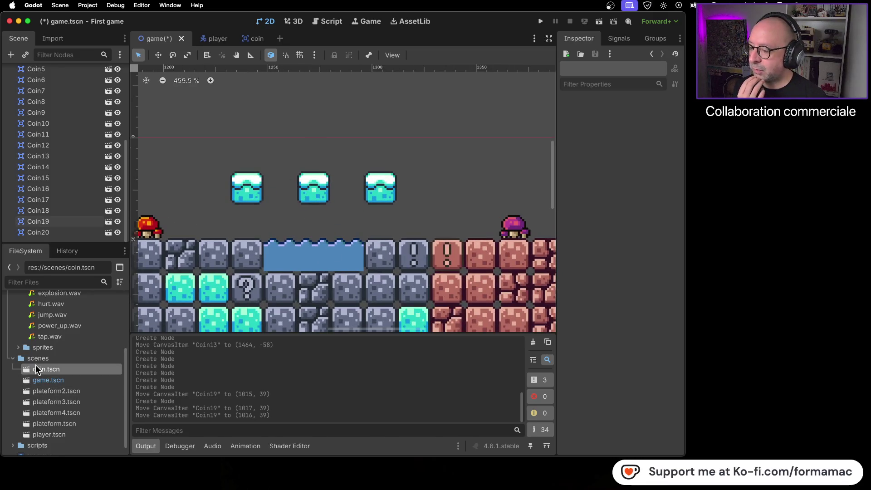
Place Coin21 at (1272, 7) above the middle ice block and save the scene.
mouse_move(27, 373)
left_mouse_down()
mouse_move(305, 151)
mouse_move(315, 153)
left_mouse_up()
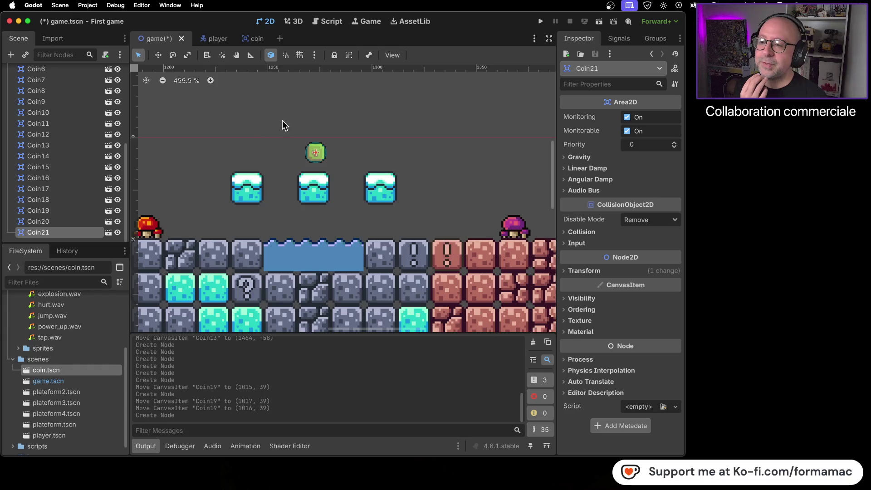
scroll(321, 156, "up", 3)
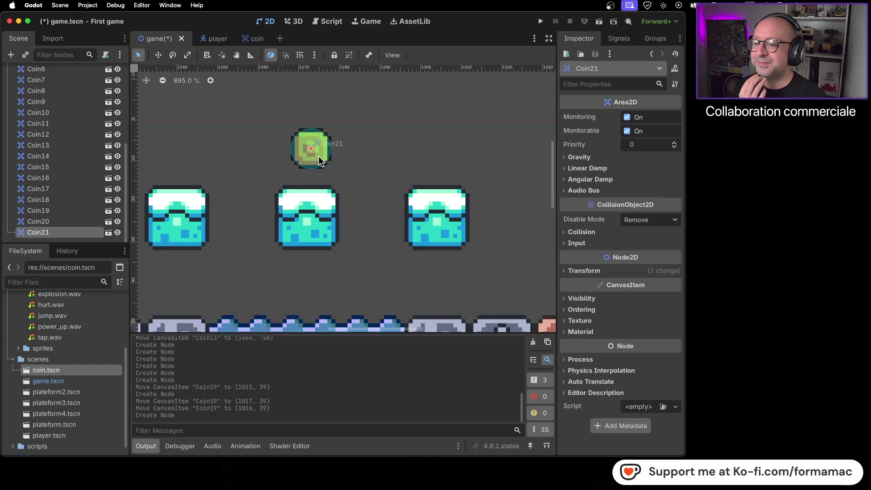
left_click_drag(318, 156, 315, 157)
left_click(428, 161)
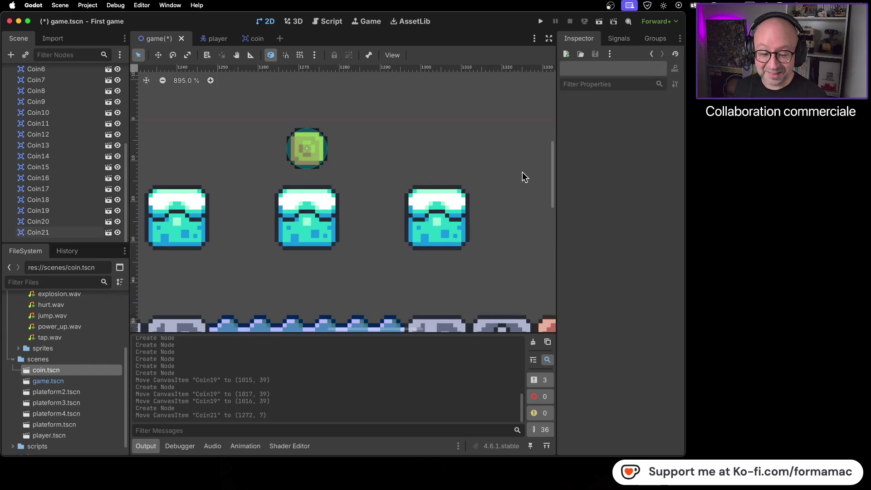
key("super+s")
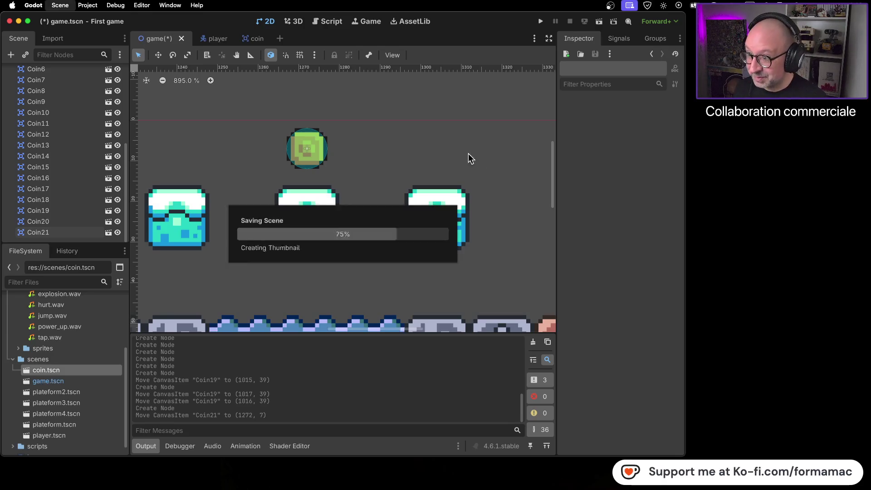
Run the game in the debug window for a playtest.
scroll(419, 118, "down", 15)
scroll(320, 162, "down", 4)
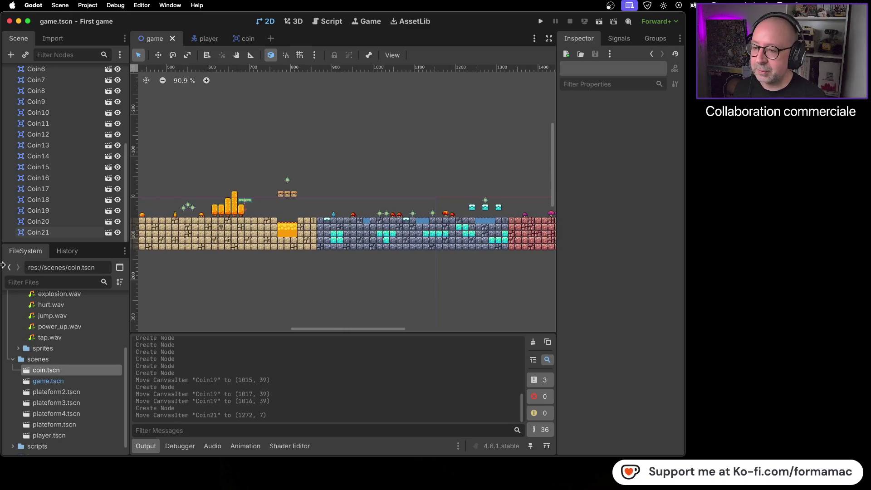
scroll(397, 162, "left", 10)
scroll(454, 147, "right", 2)
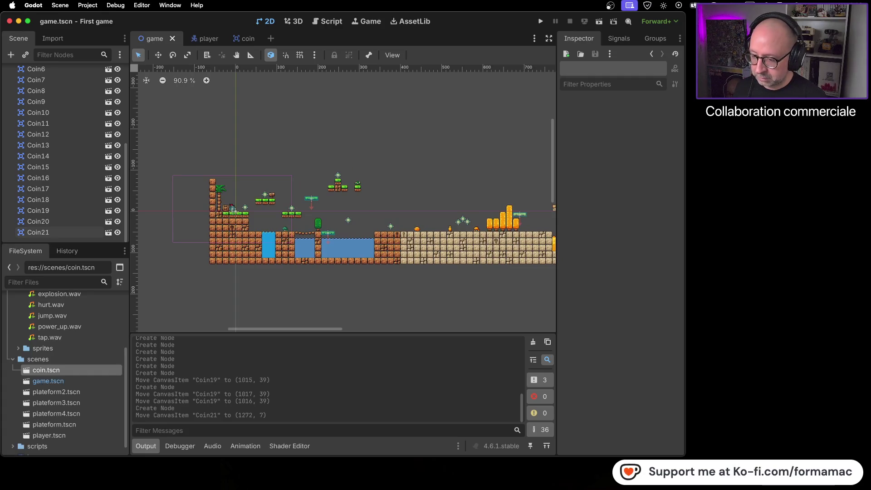
scroll(399, 132, "right", 2)
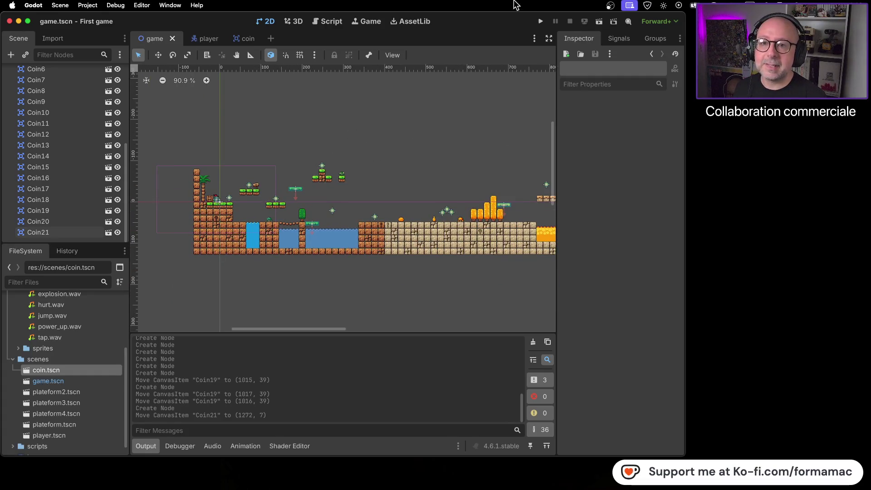
left_click(541, 21)
Enlarge and reposition the debug window, then run right and jump onto the platform by a coin.
mouse_move(570, 323)
left_mouse_down()
mouse_move(697, 422)
mouse_move(720, 453)
left_mouse_up()
mouse_move(613, 150)
left_mouse_down()
mouse_move(465, 98)
mouse_move(427, 101)
left_mouse_up()
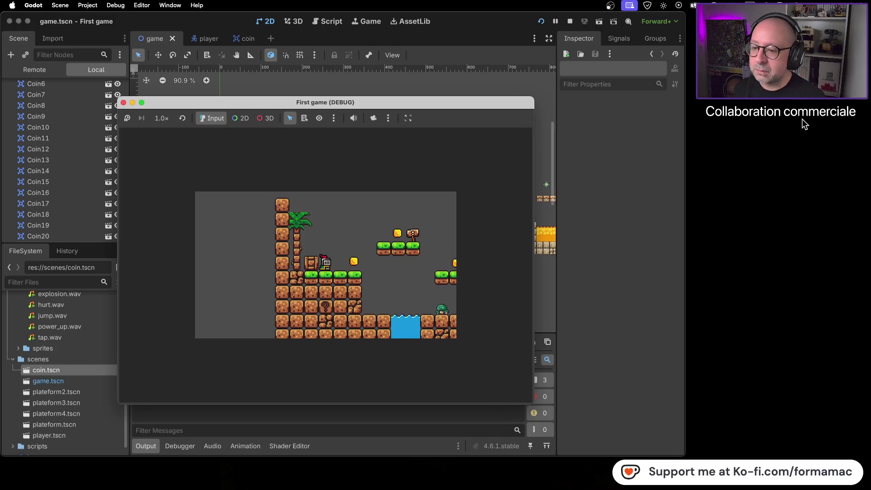
key("Right")
key("space")
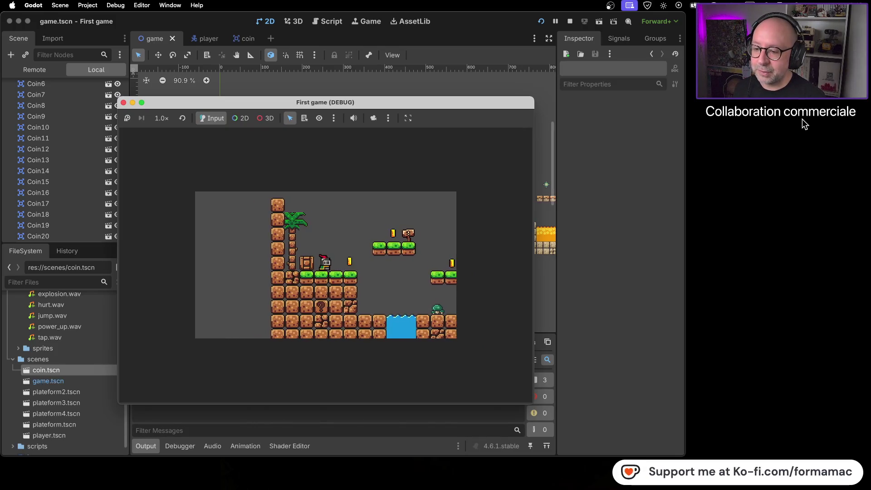
key("Right")
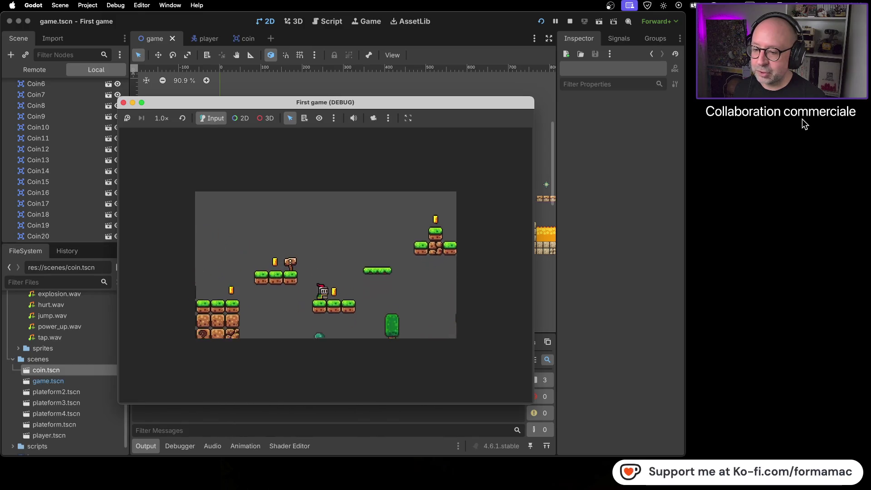
key("Right")
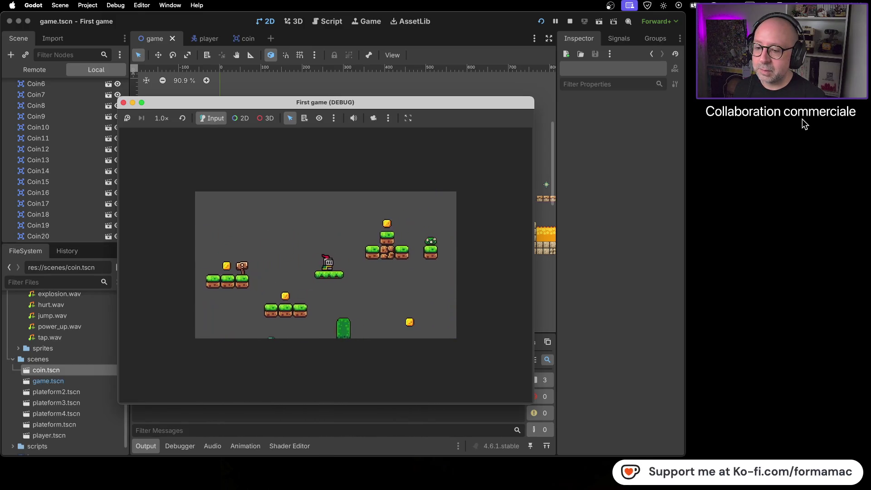
Drop off the platform near the water, ride the moving green platform, and jump right.
key("Right")
key("Left")
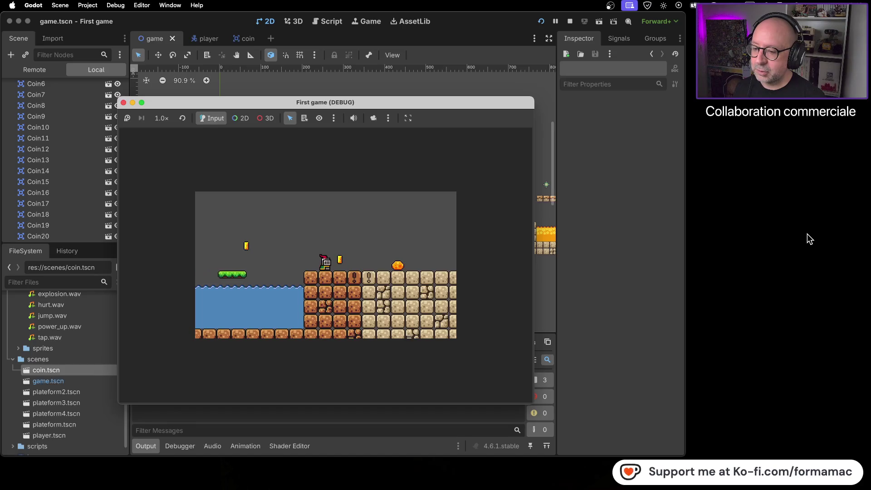
key("Left")
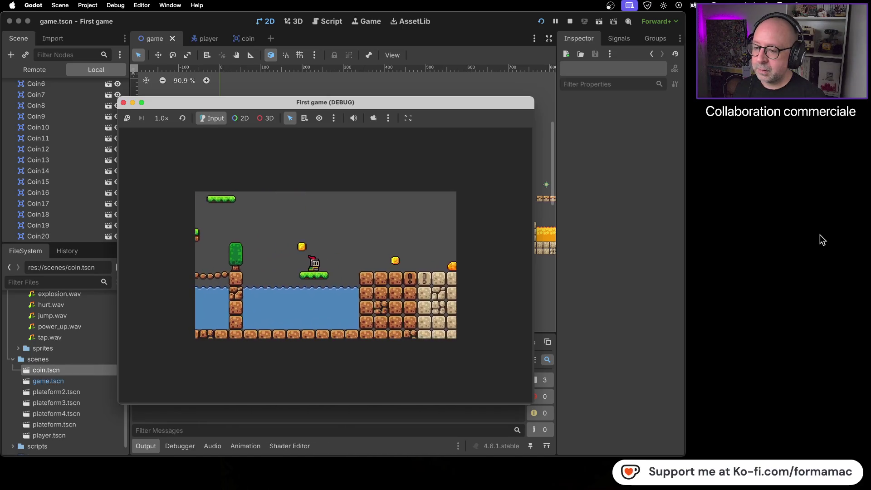
key("Right")
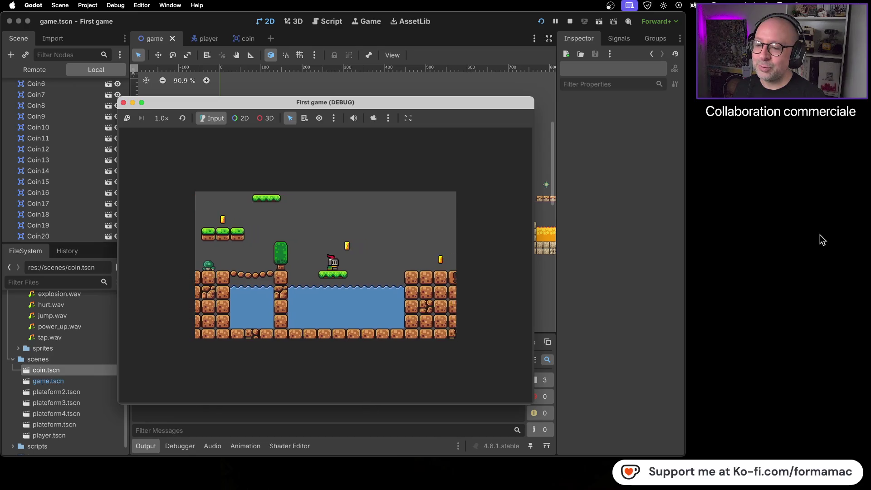
key("space")
Run through the desert area onto the floating platform, then jump across the stone ground.
key("Right")
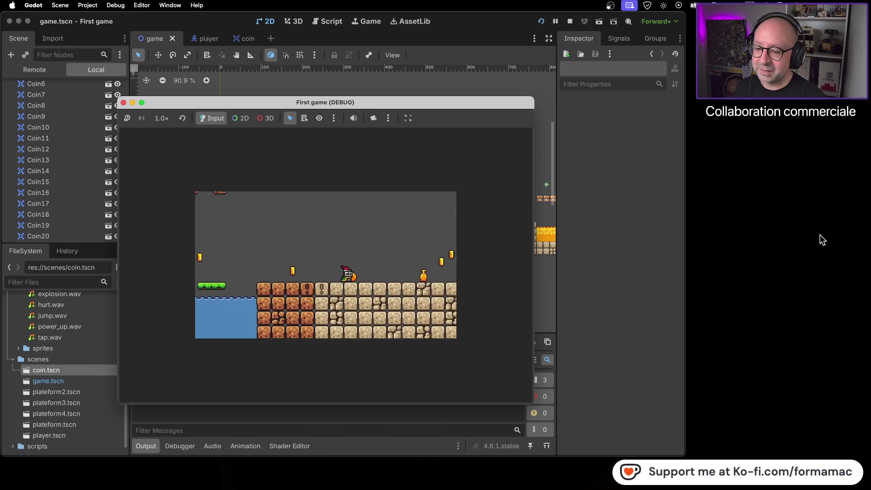
key("space")
key("Right")
key("space")
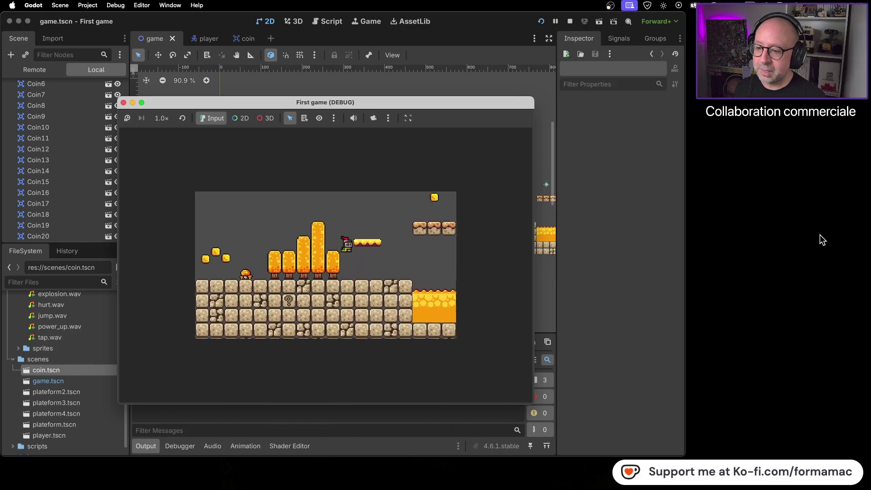
key("Right")
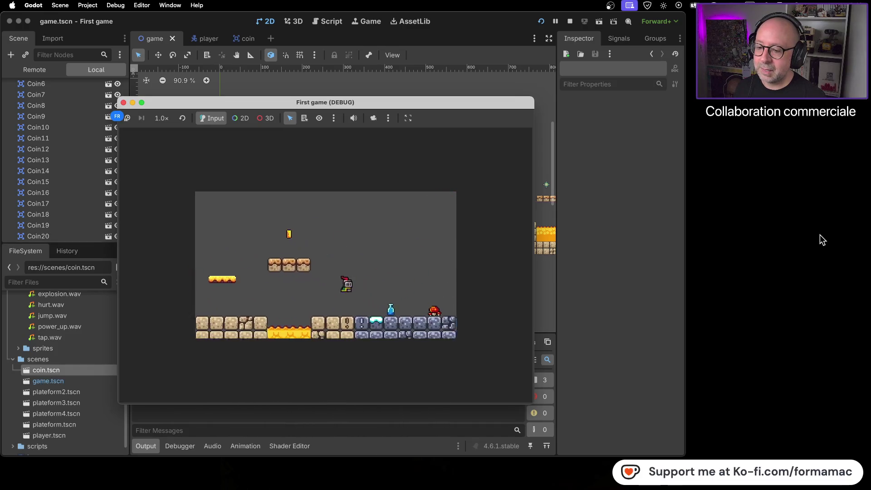
key("Right")
key("space")
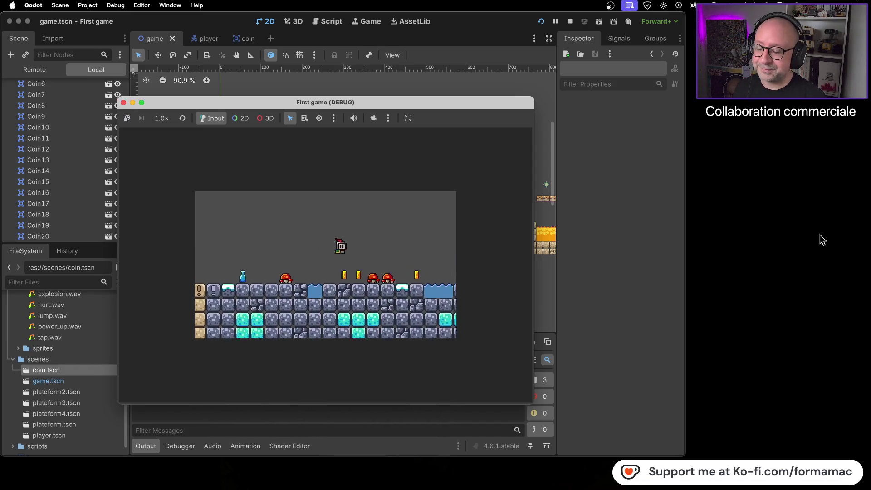
Run on past the red blocks and jump beyond the yellow platforms into the pink brick area.
key("Right")
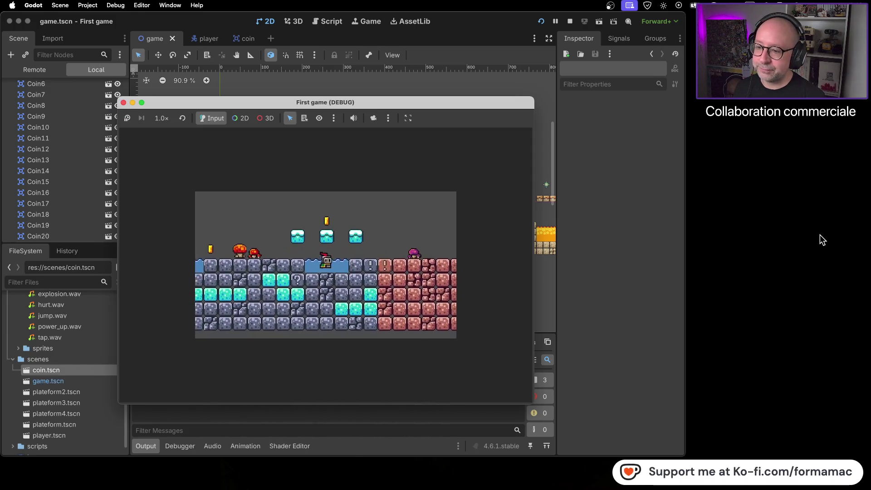
key("Right")
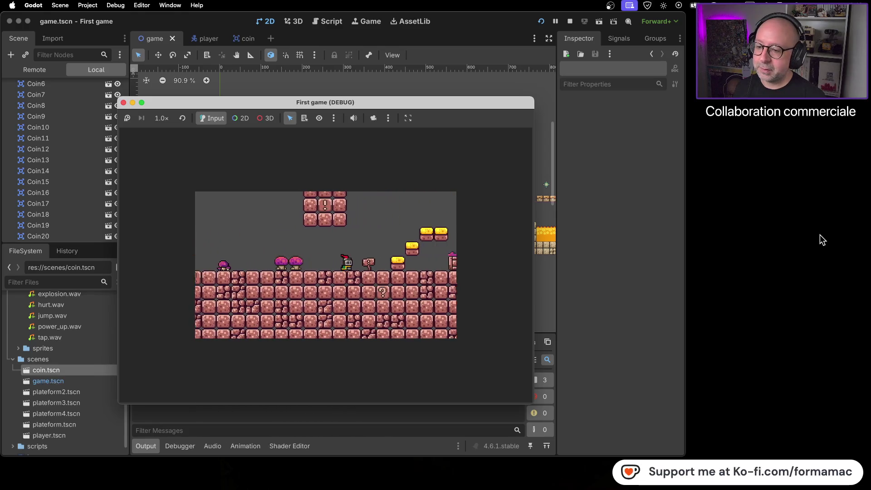
key("Left")
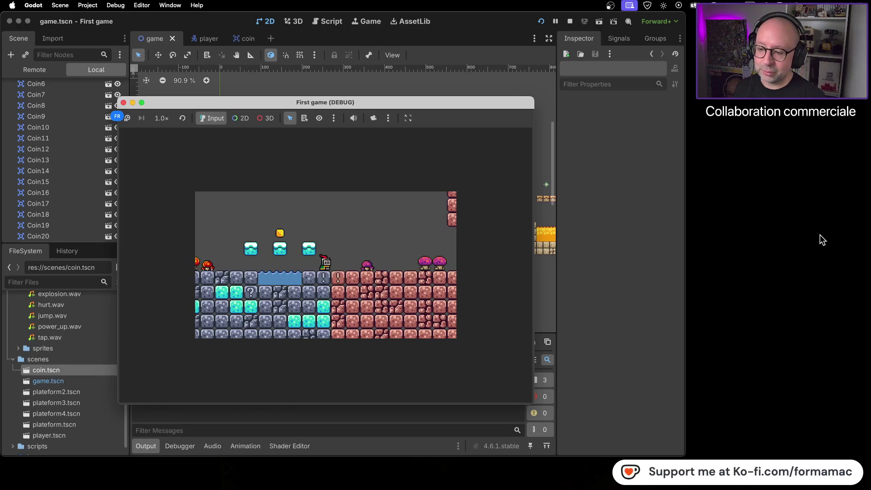
key("Right")
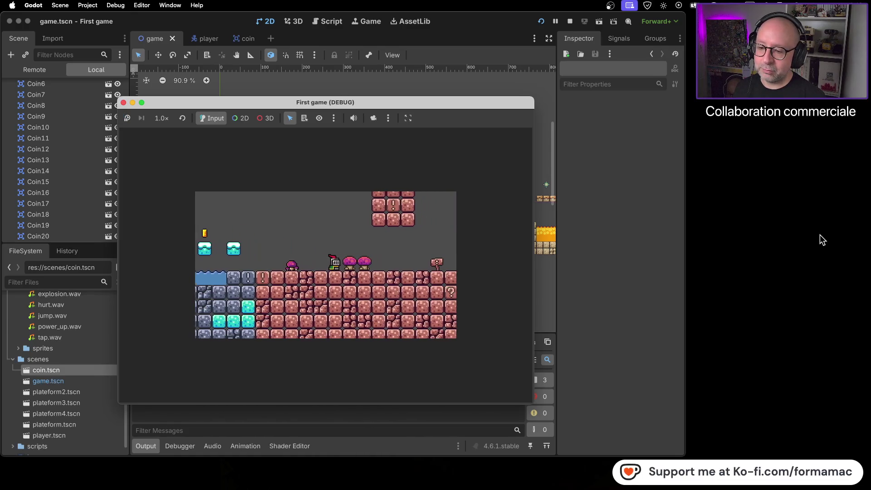
key("space")
key("Right")
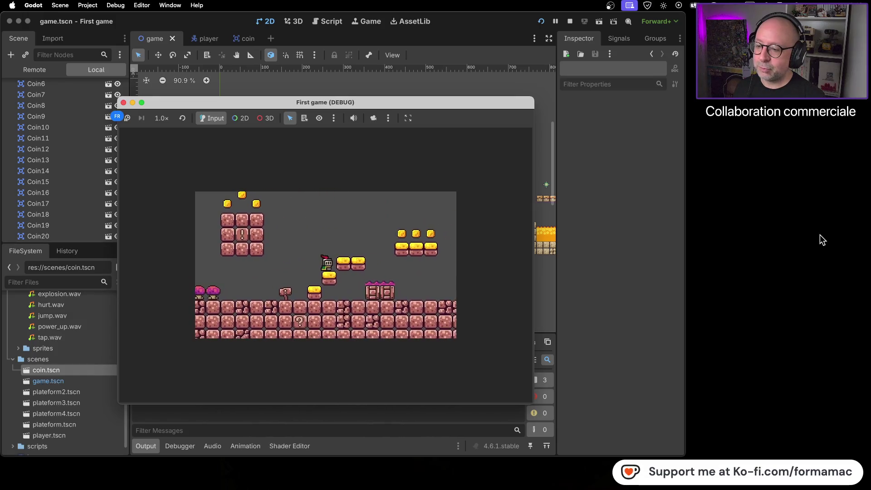
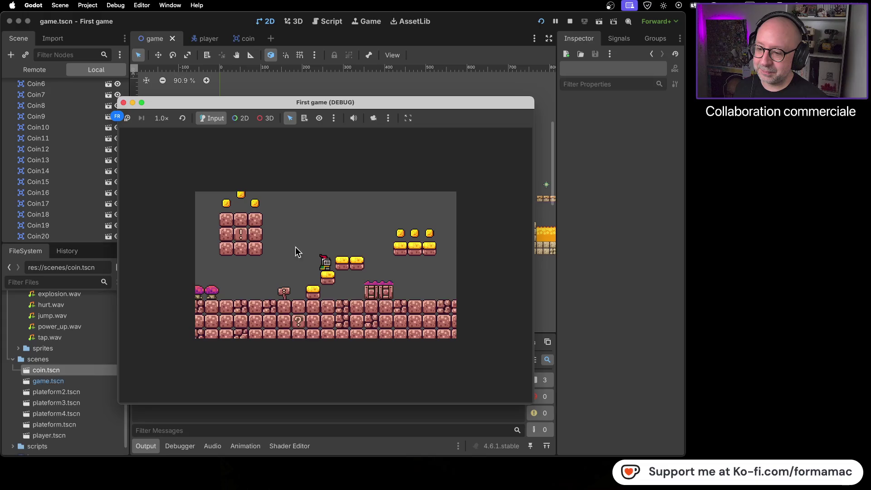
Run the player left onto the block stack, under the ! blocks, to the blue-grey area.
key("Left")
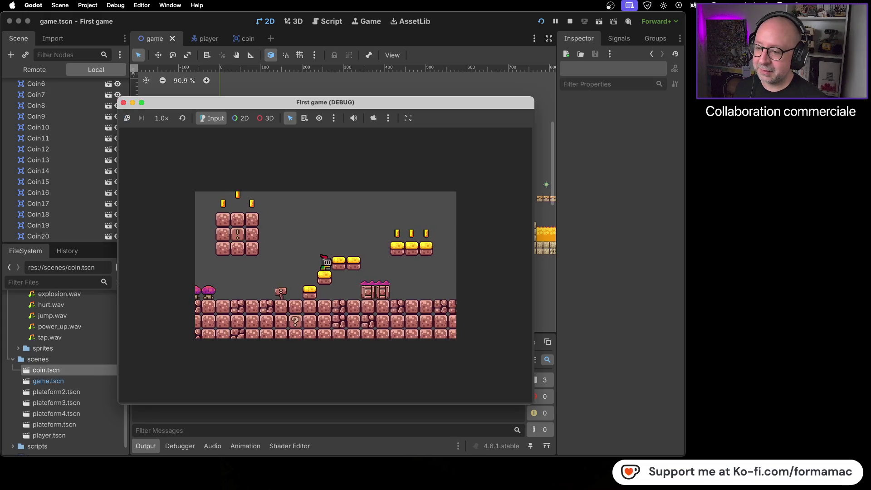
key("space")
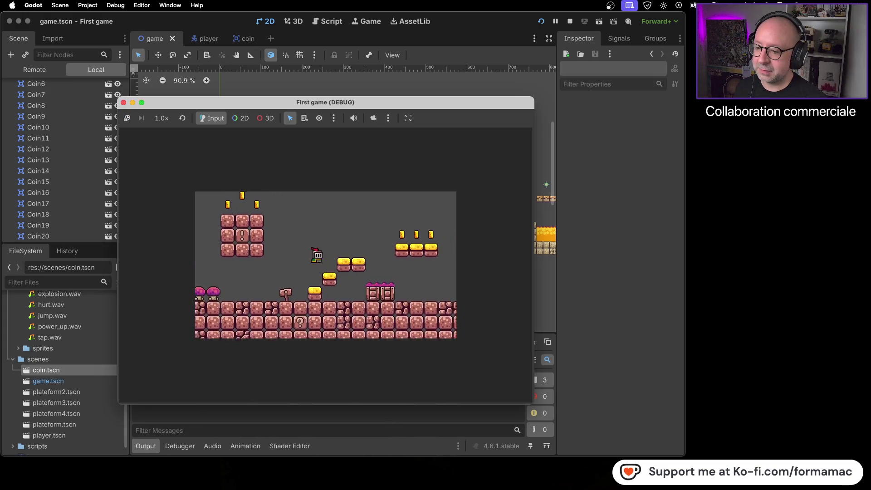
key("Left")
key("space")
key("Left")
key("space")
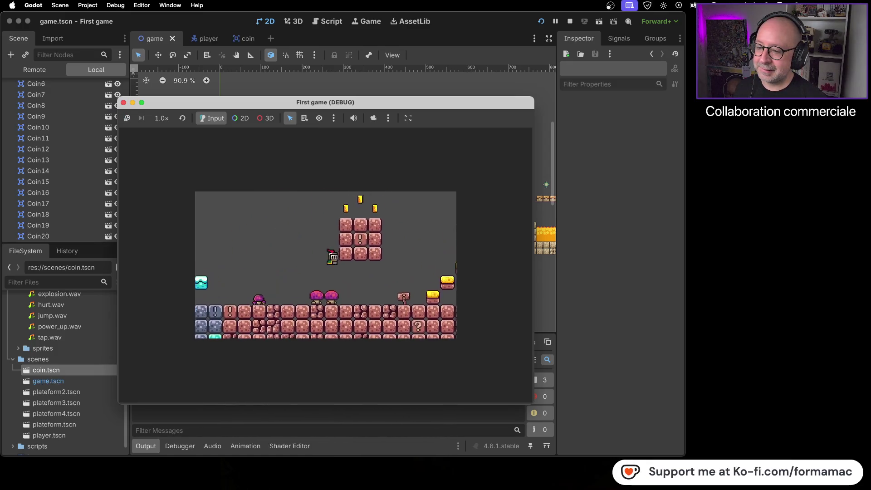
key("Left")
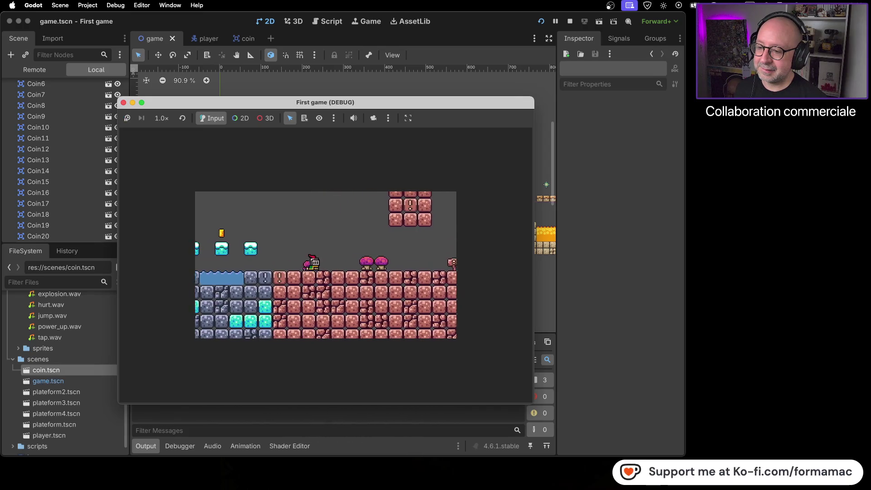
Walk the player back right past the crate and stop the test run.
key("Right")
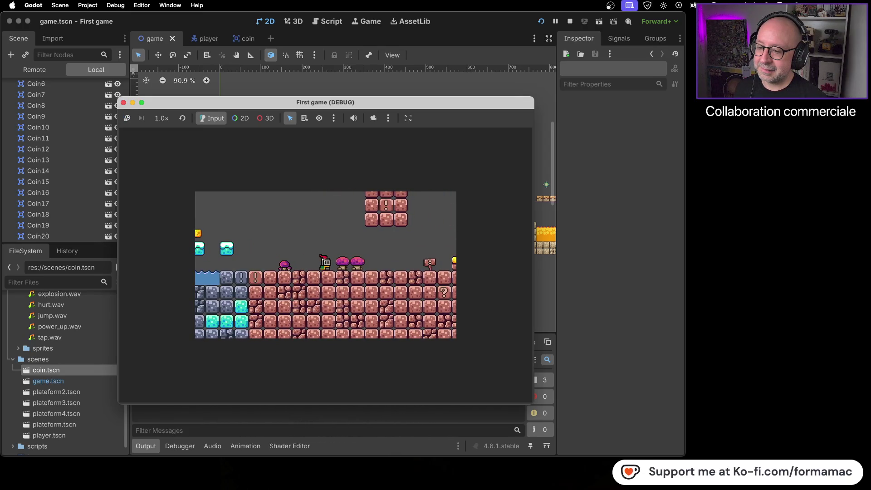
key("Right")
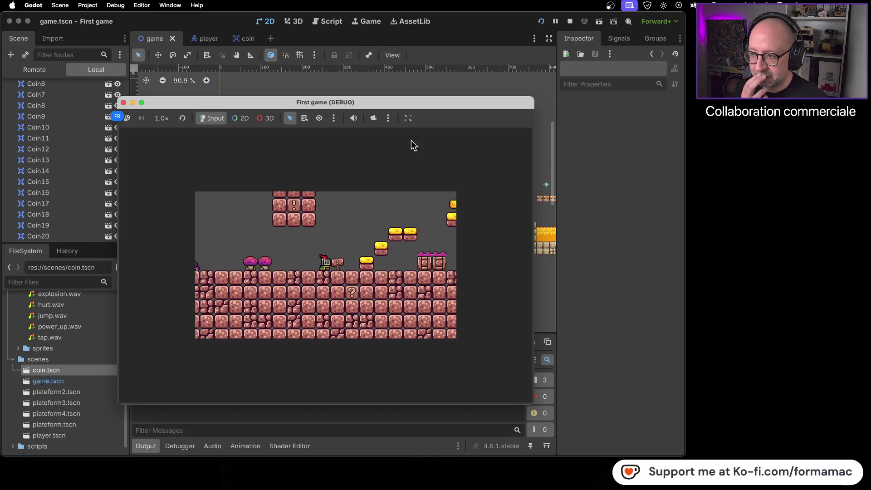
left_click(124, 102)
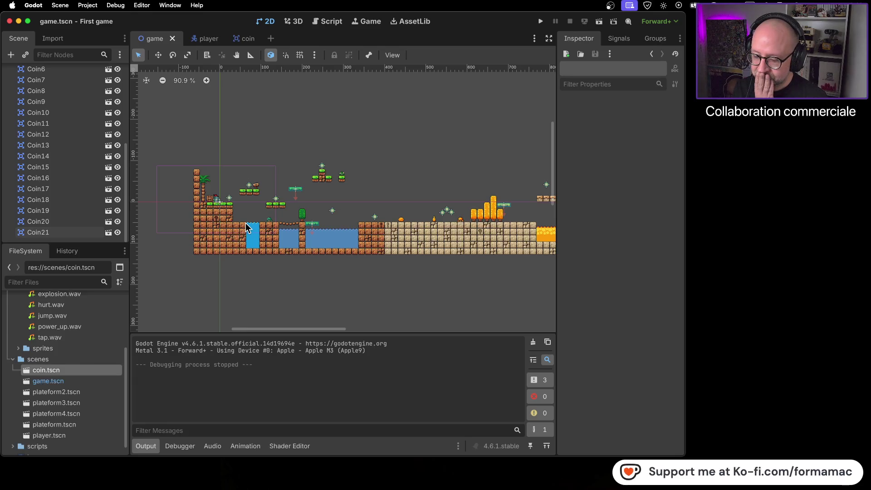
Zoom onto the mushroom section, select the TileMap node and switch to the tile Select tool.
left_click_drag(410, 214, 386, 215)
scroll(386, 215, "up", 5)
scroll(417, 214, "right", 10)
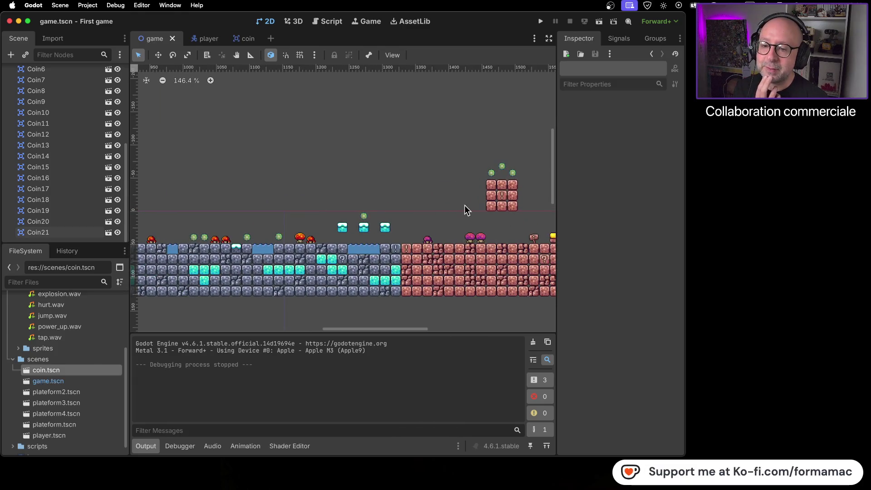
scroll(359, 206, "right", 5)
scroll(361, 207, "up", 5)
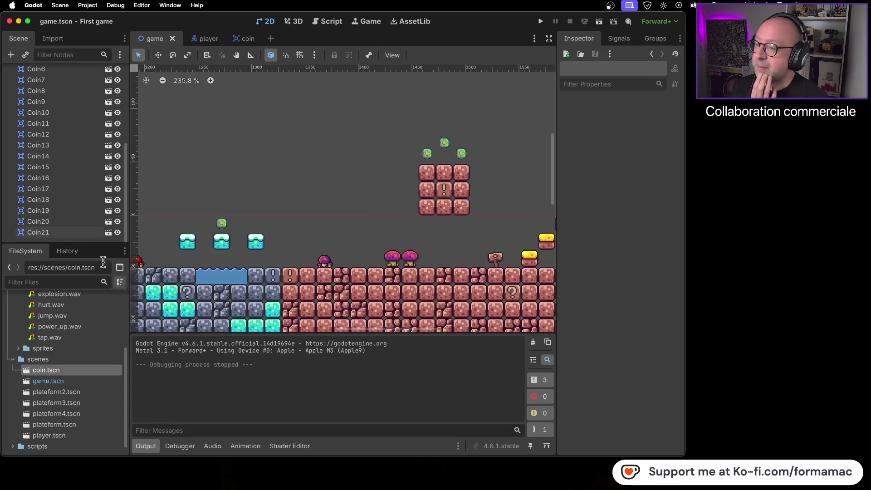
scroll(74, 188, "up", 5)
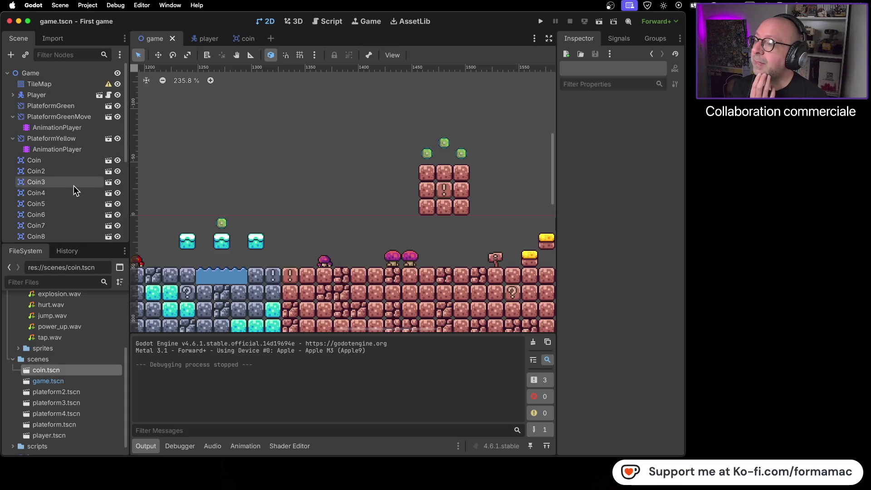
left_click(59, 84)
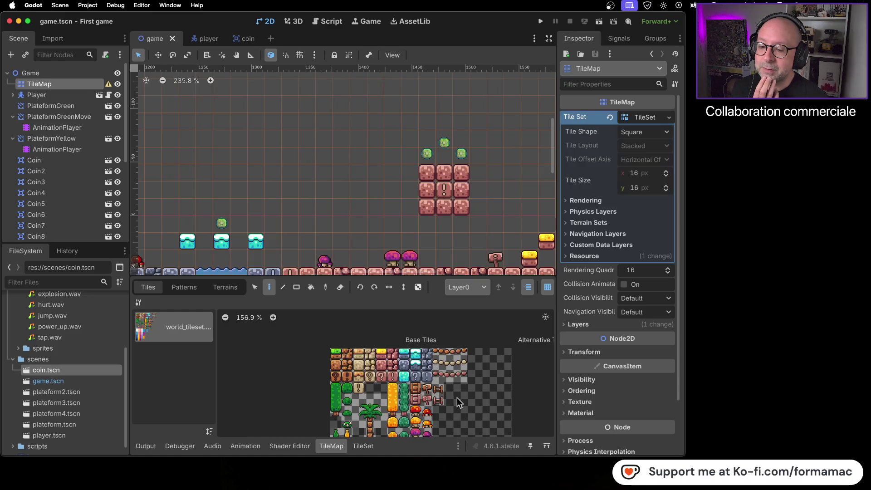
left_click(257, 290)
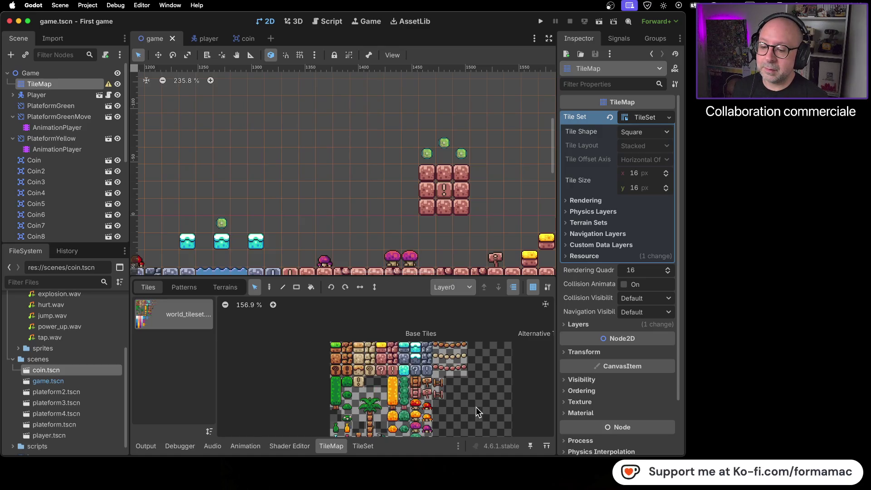
Erase the right-hand mushroom tile with the Paint tool, then undo to restore it.
left_click(411, 264)
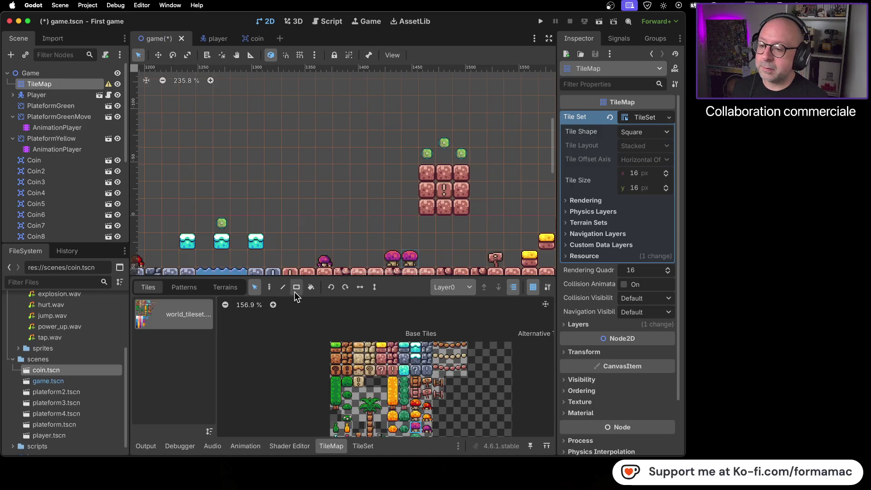
left_click(270, 287)
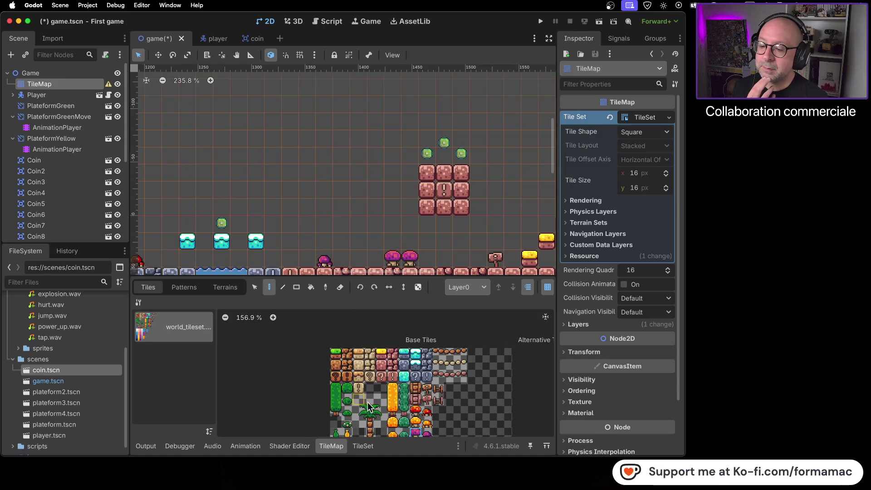
right_click(408, 261)
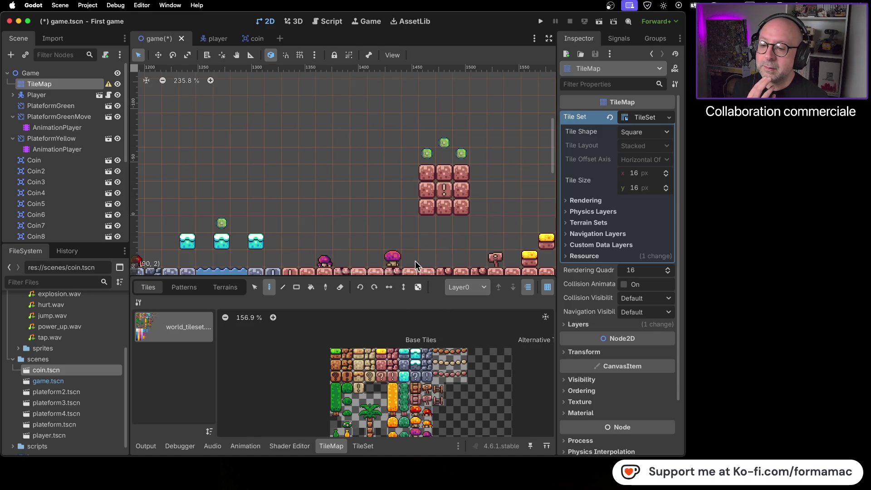
scroll(416, 261, "up", 5)
scroll(452, 249, "up", 6)
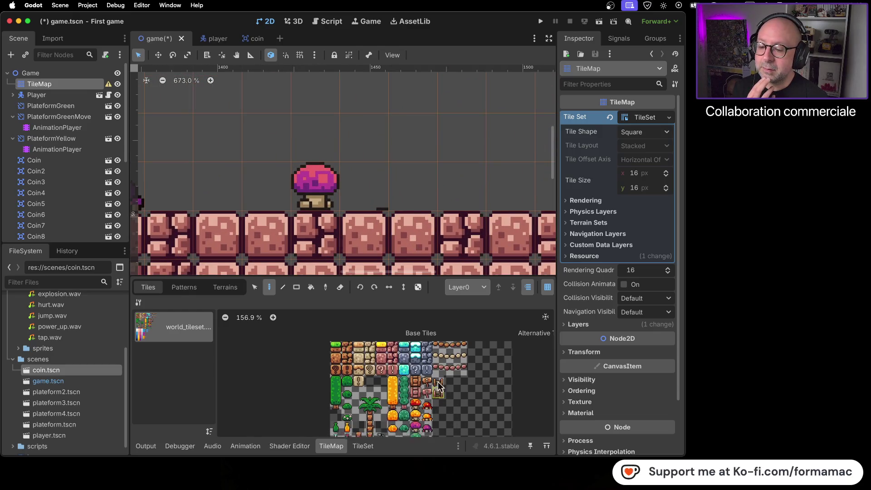
scroll(449, 363, "down", 4)
scroll(455, 345, "up", 2)
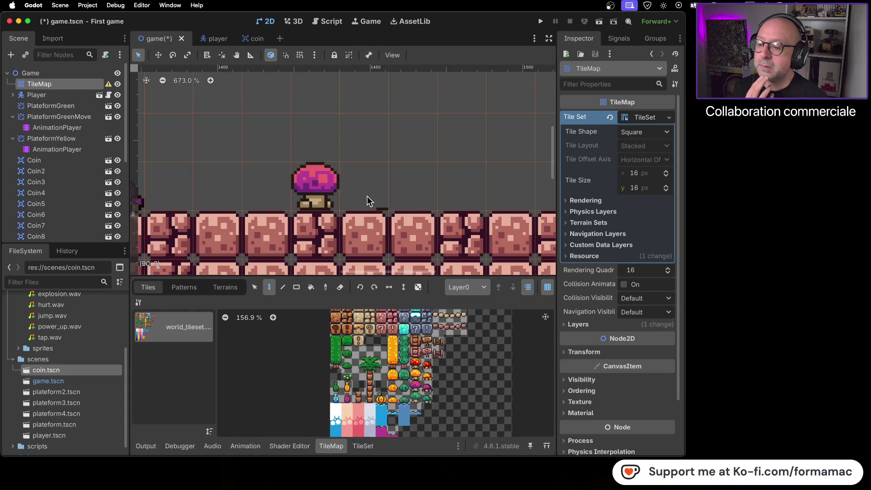
key("super+shift+z")
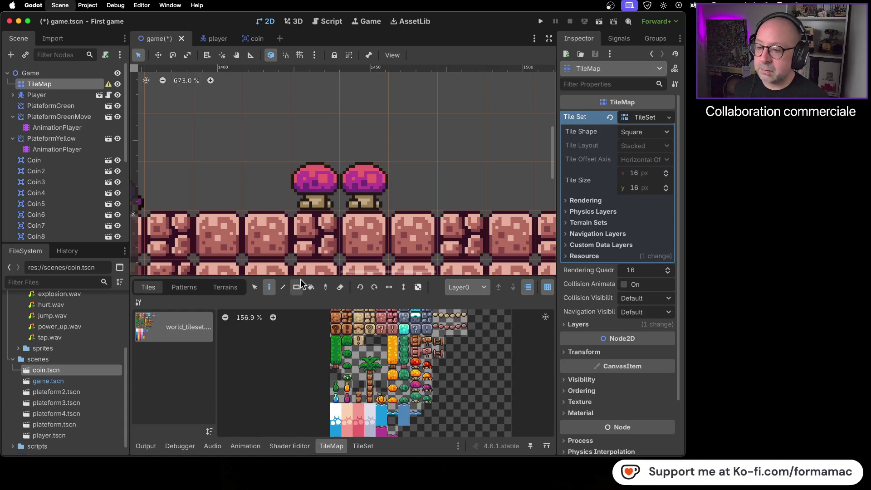
scroll(332, 246, "down", 2)
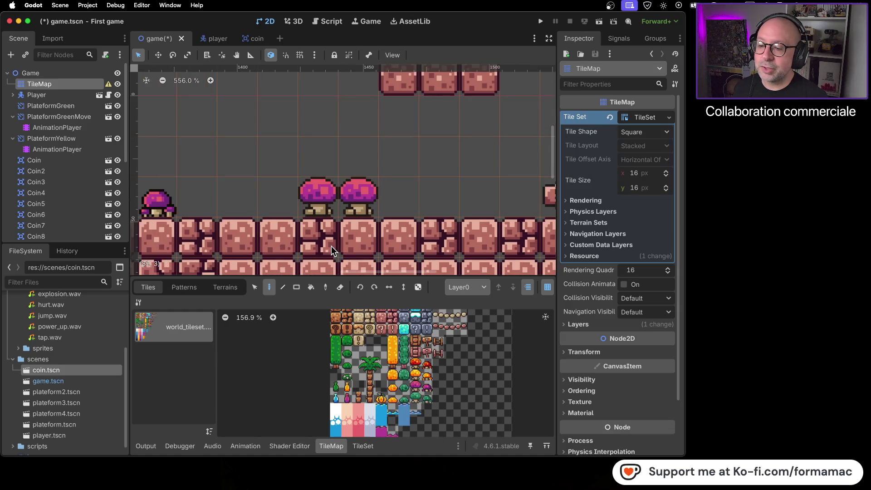
Move the mushroom tile further left along the floor with the Select tool and save the scene.
left_click(255, 289)
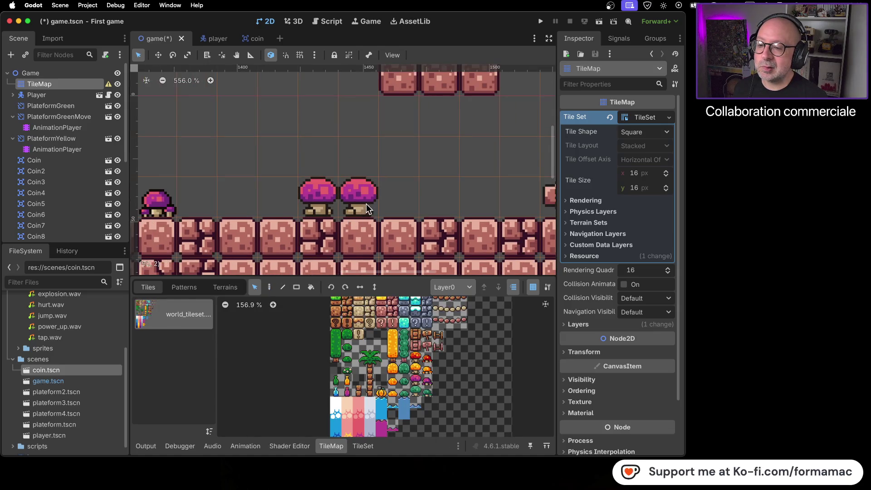
mouse_move(368, 198)
left_mouse_down()
mouse_move(399, 193)
mouse_move(220, 203)
mouse_move(246, 202)
left_mouse_up()
scroll(310, 231, "down", 8)
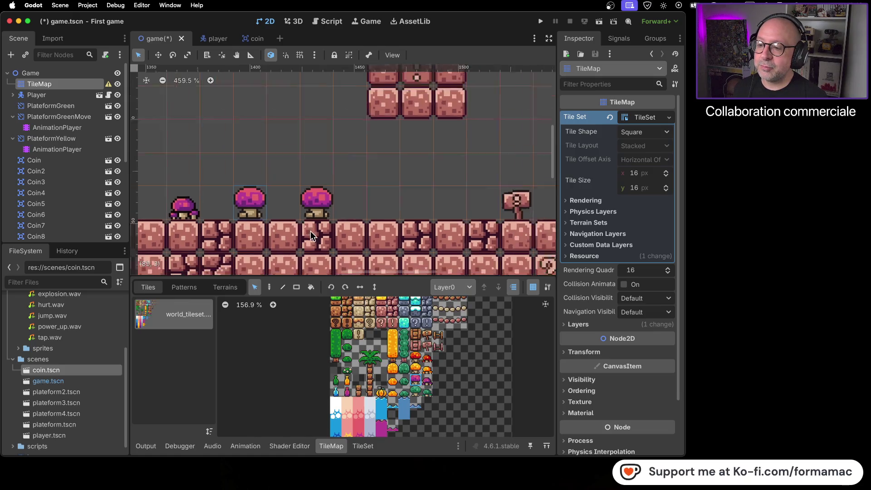
scroll(326, 222, "up", 5)
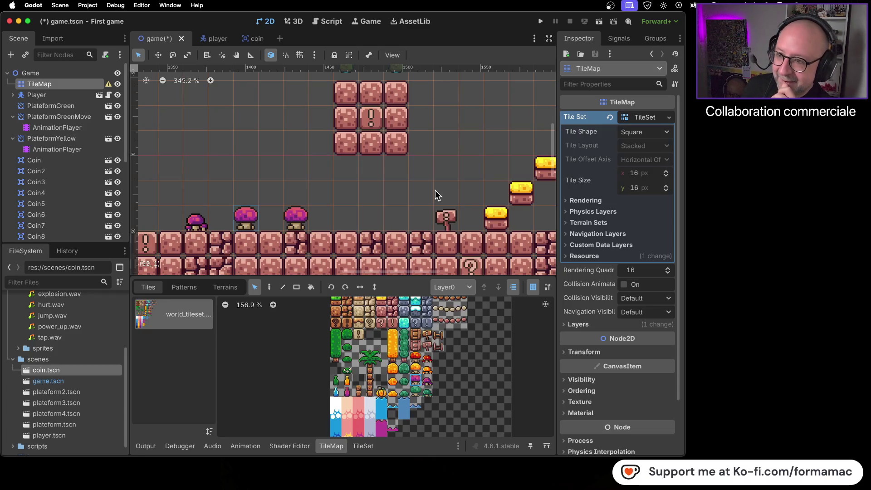
key("super+s")
key("super+Tab")
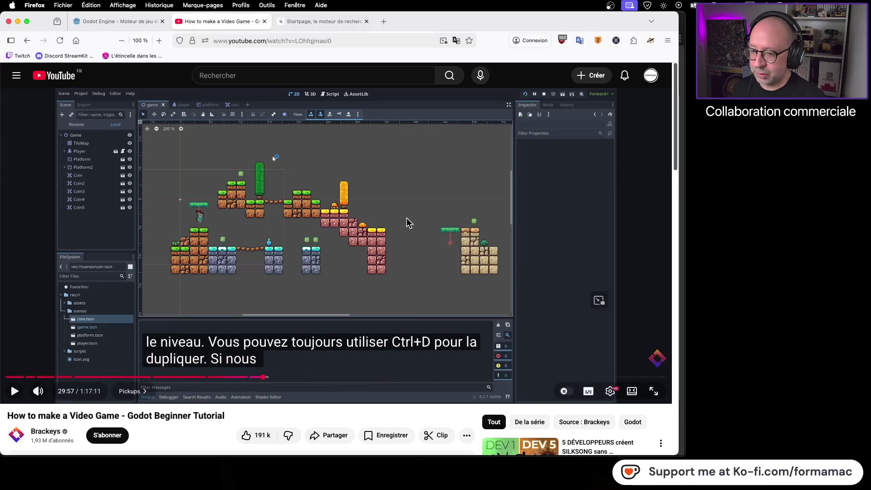
Play the Brackeys tutorial to the coin-scene scripting step, pause it and return to Godot.
left_click(390, 291)
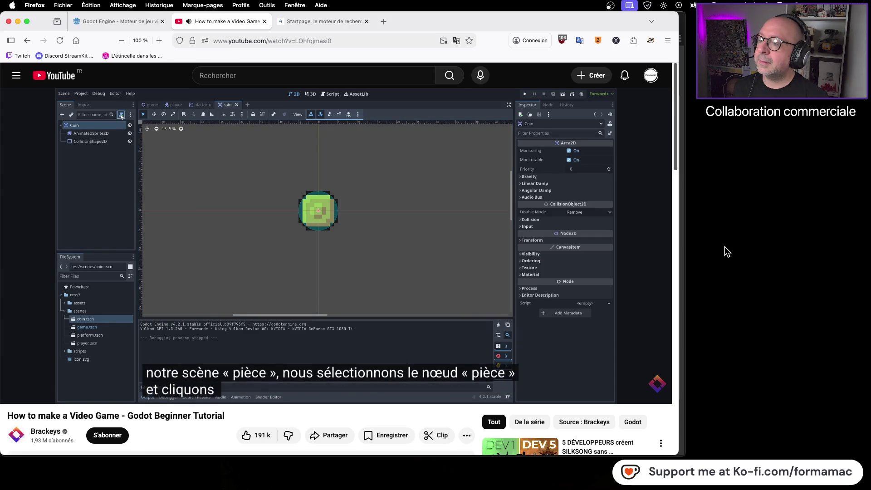
left_click(484, 202)
key("super+Tab")
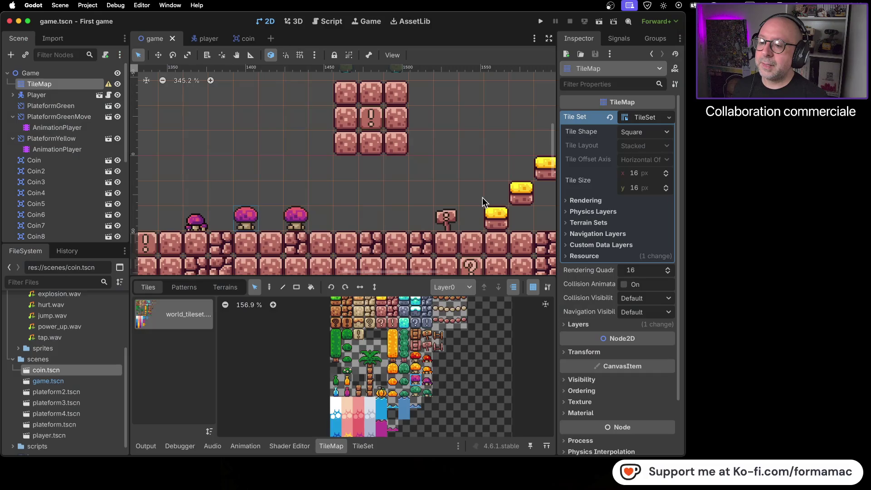
Open the coin scene and start attaching a new script to the Coin node.
left_click(246, 40)
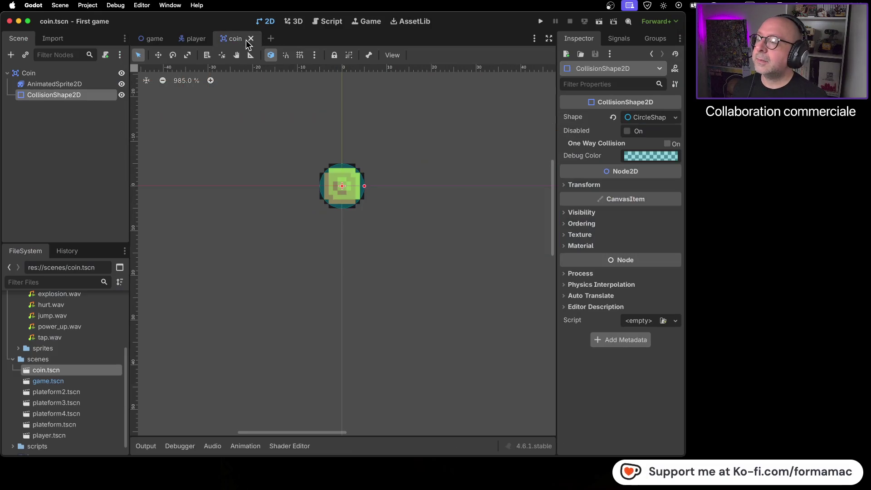
left_click(66, 72)
left_click(105, 54)
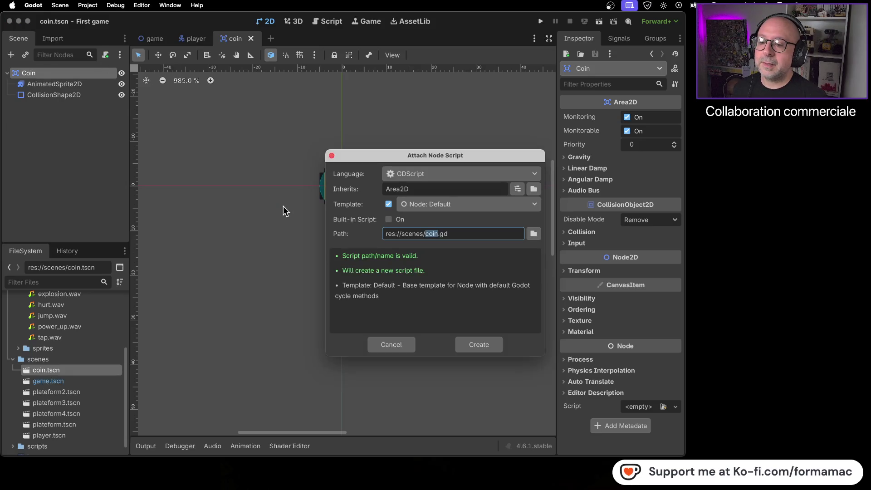
key("super+Tab")
left_click(458, 221)
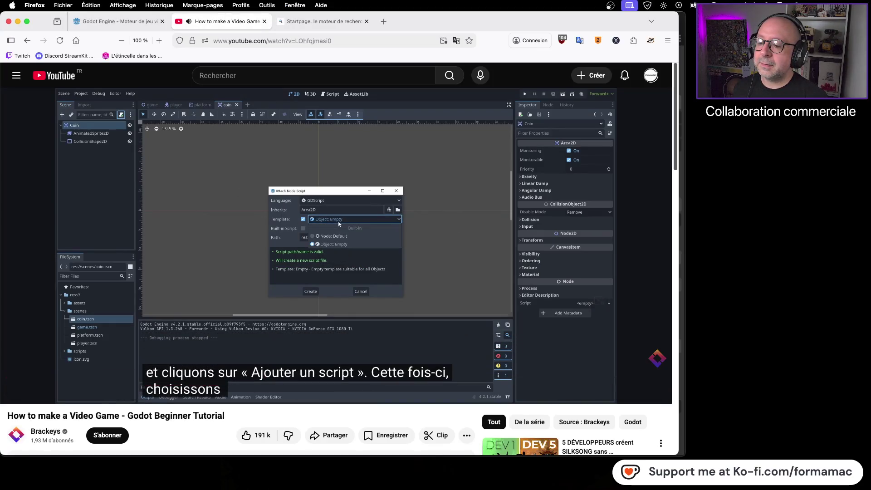
left_click(457, 216)
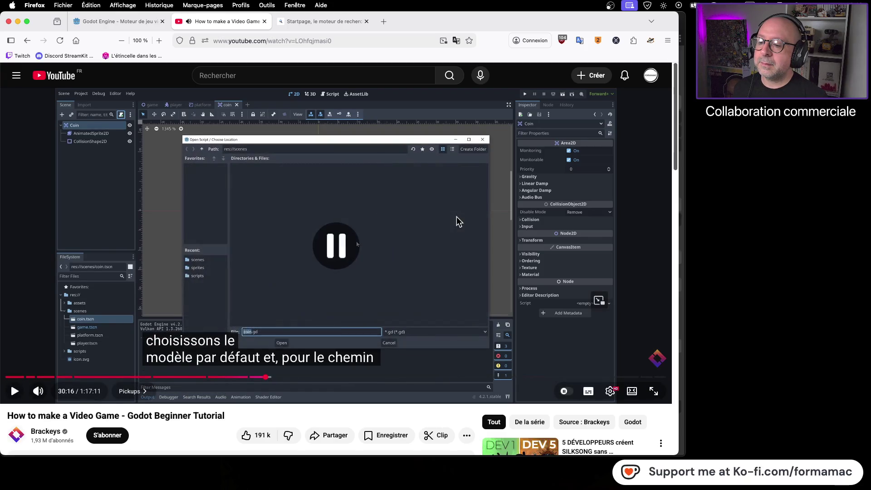
key("super+Tab")
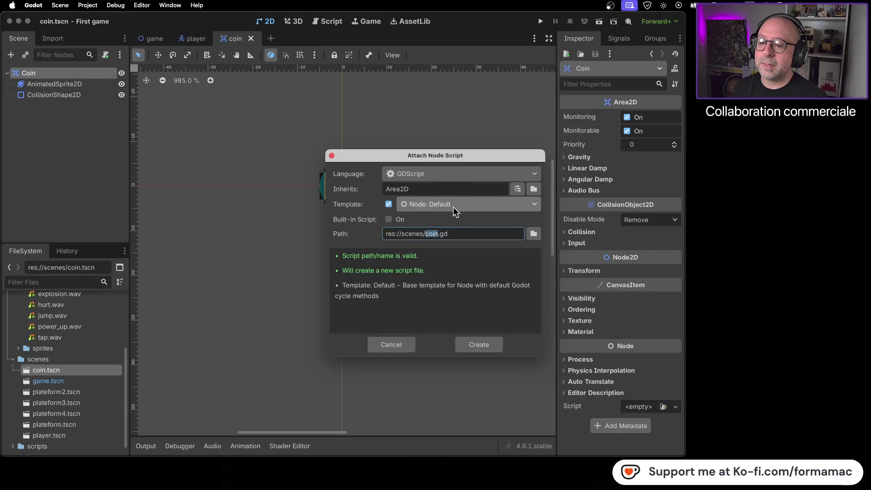
Set the new script's location to coin.gd in the sprites folder.
key("super+Tab")
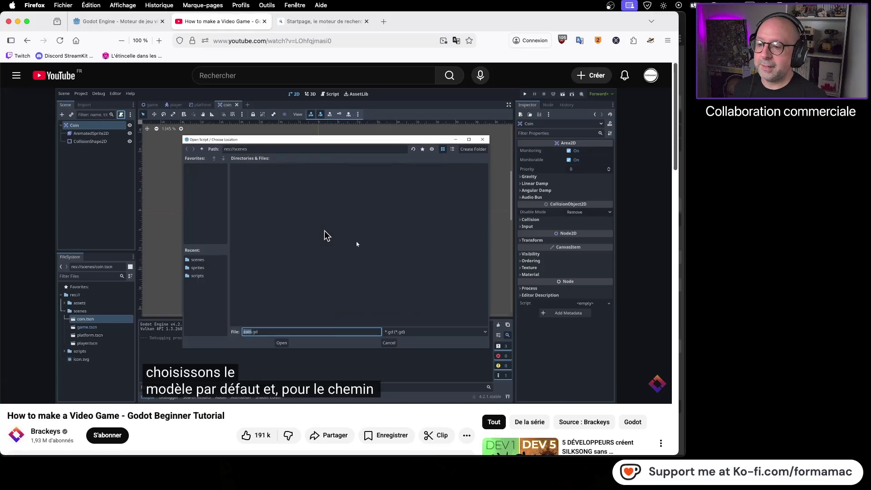
left_click(346, 231)
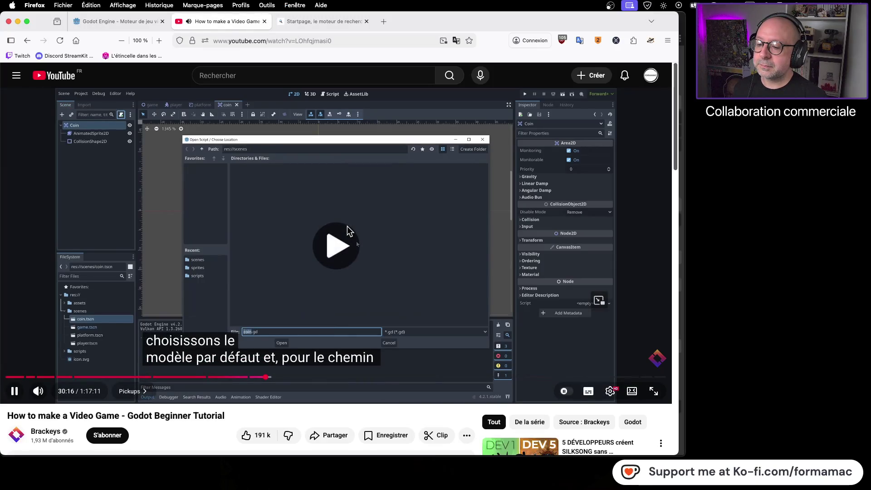
left_click(414, 222)
key("super+Tab")
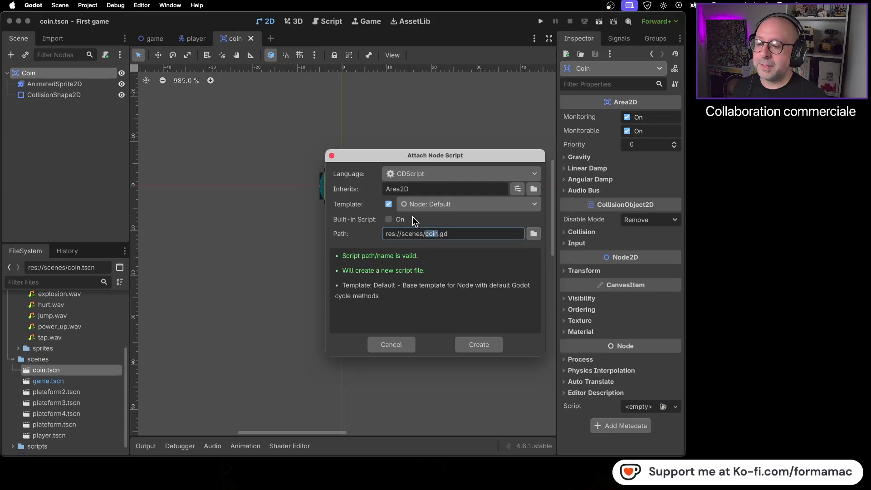
left_click(534, 233)
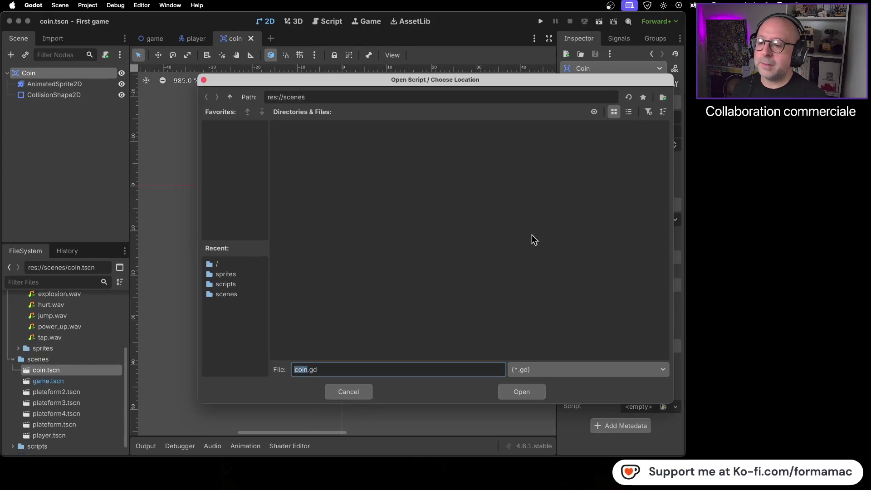
left_click(240, 274)
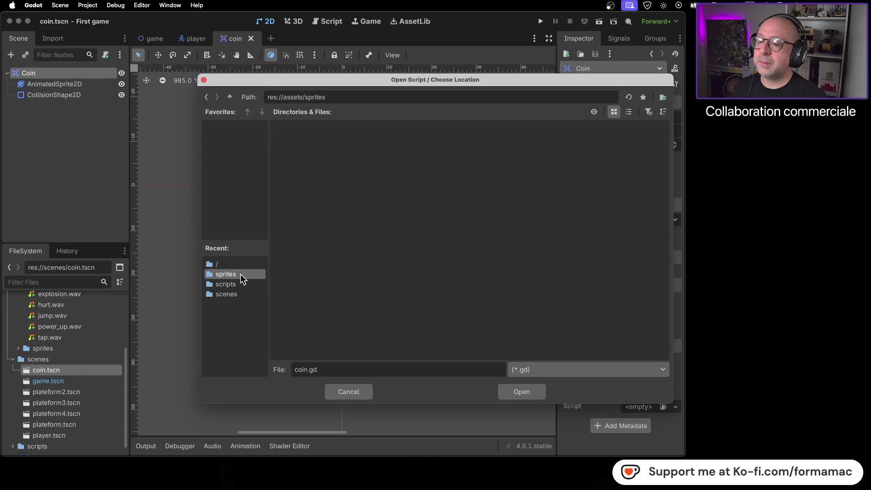
key("super+Tab")
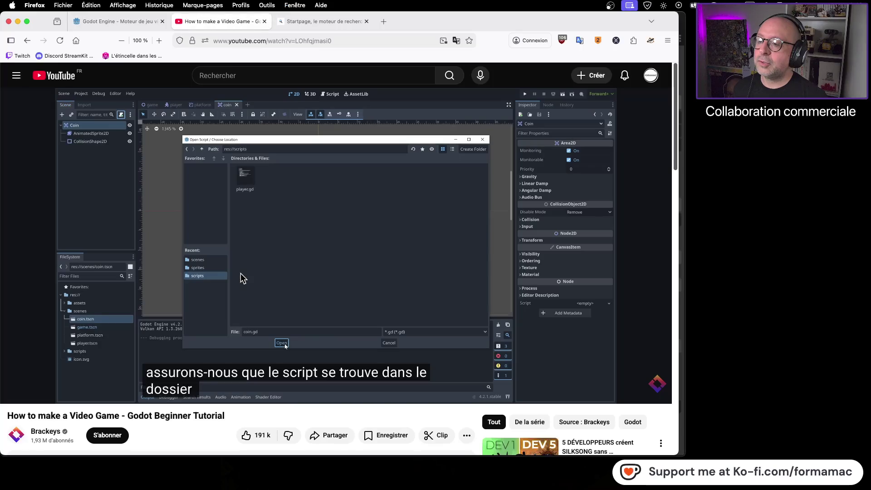
key("super+Tab")
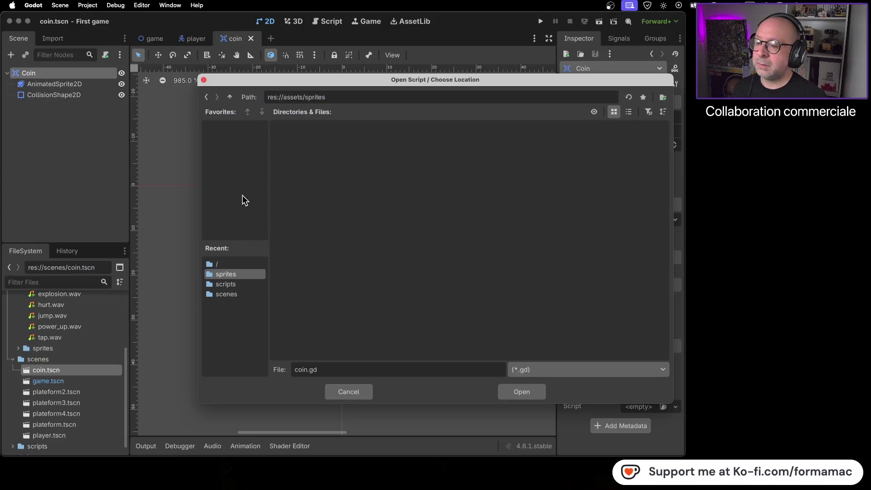
left_click(510, 388)
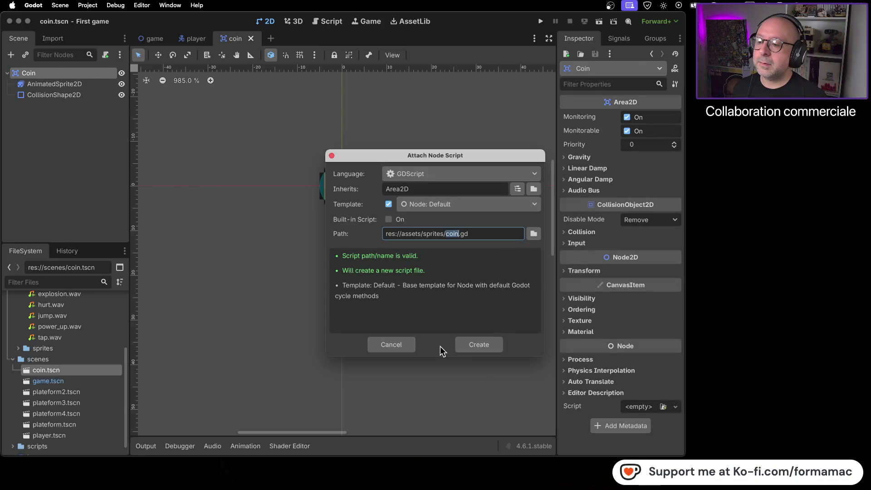
Create coin.gd with the default template on the Coin node.
key("super+Tab")
left_click(286, 226)
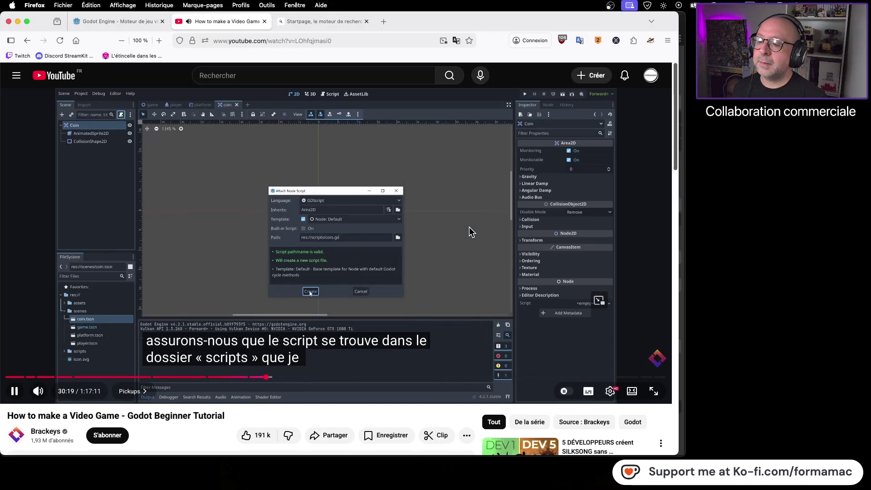
left_click(470, 228)
key("super+Tab")
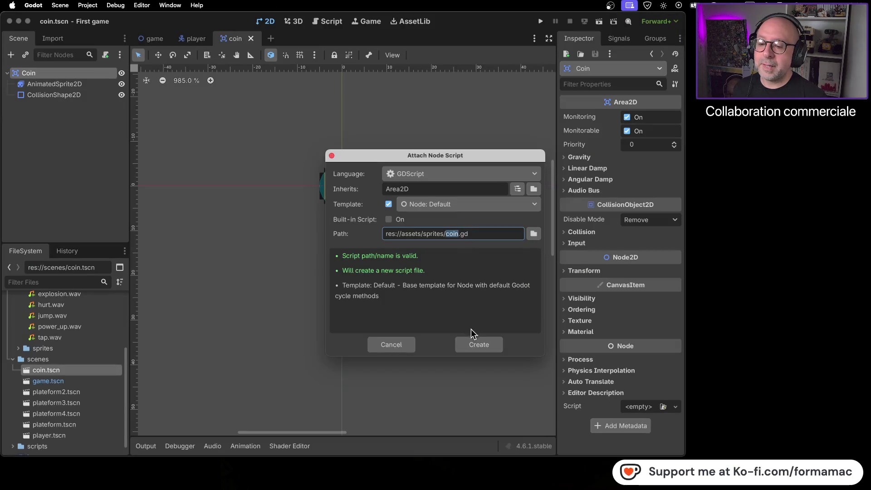
left_click(470, 342)
scroll(73, 336, "down", 1)
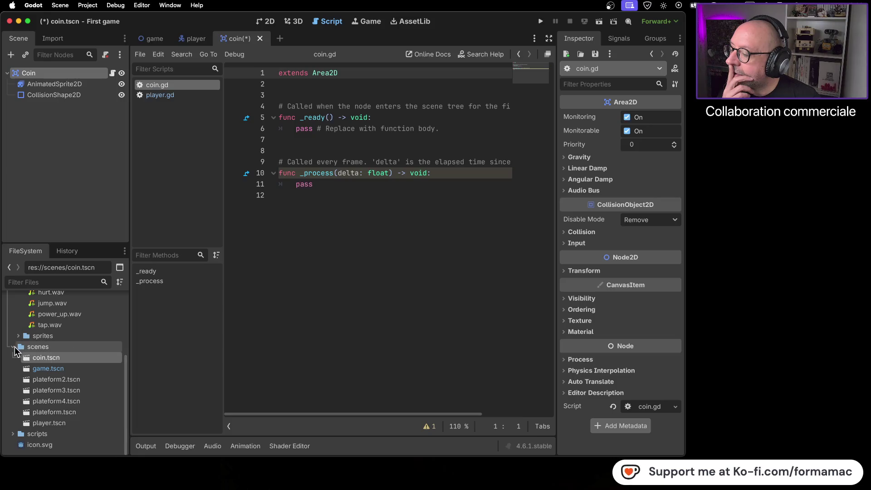
Collapse the music, sounds and scenes folders and expand sprites and scripts in FileSystem.
scroll(64, 346, "up", 5)
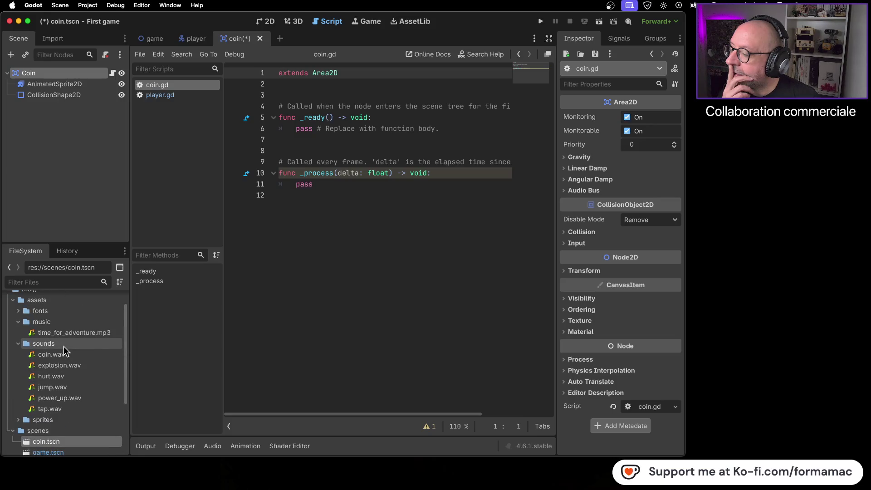
left_click(18, 322)
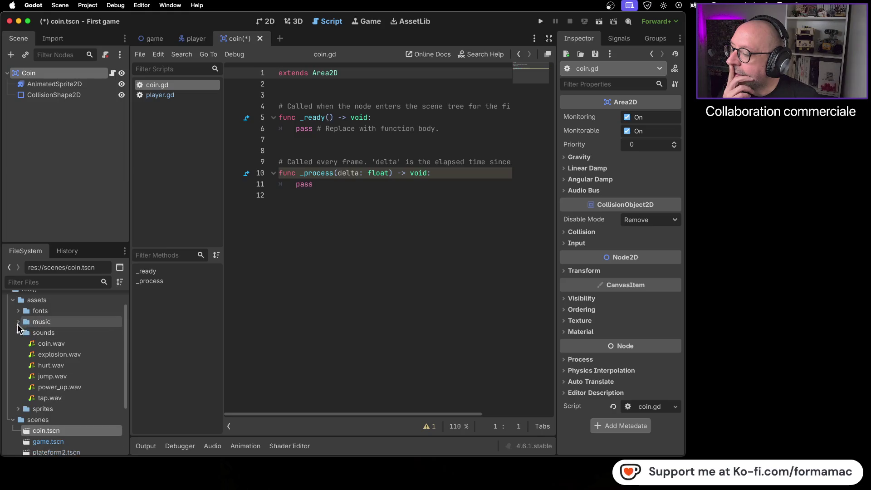
left_click(19, 333)
left_click(14, 354)
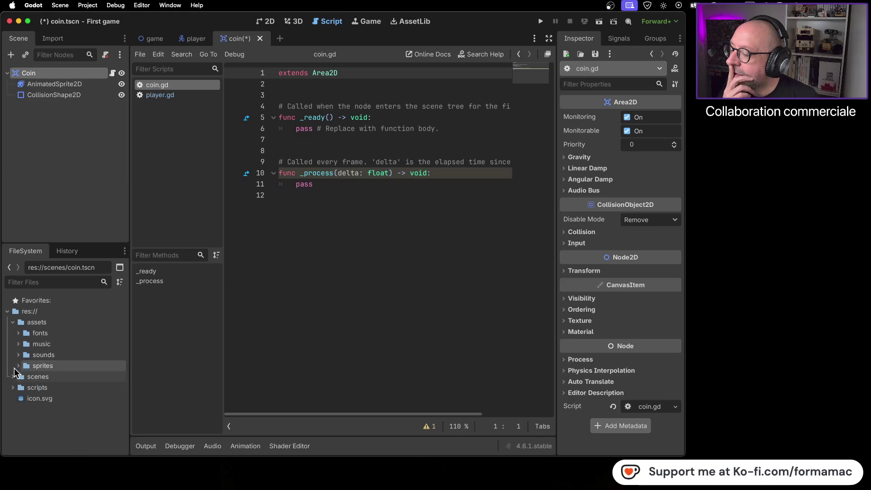
left_click(19, 366)
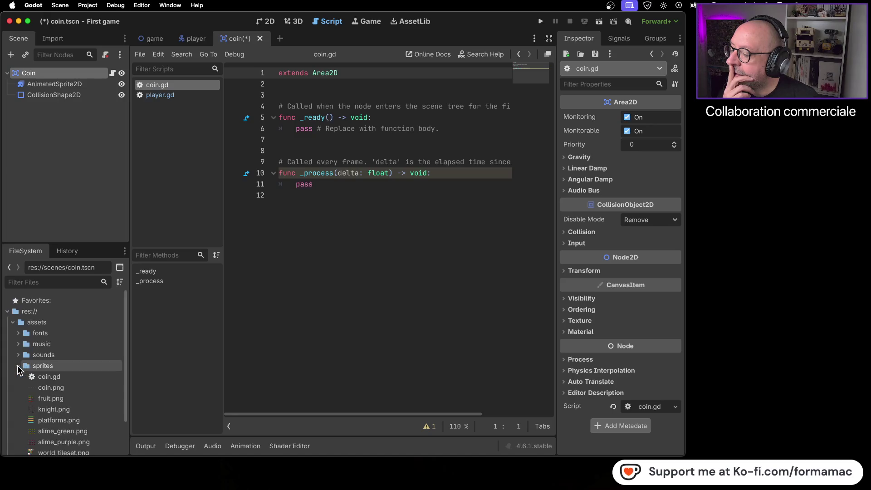
scroll(19, 372, "down", 3)
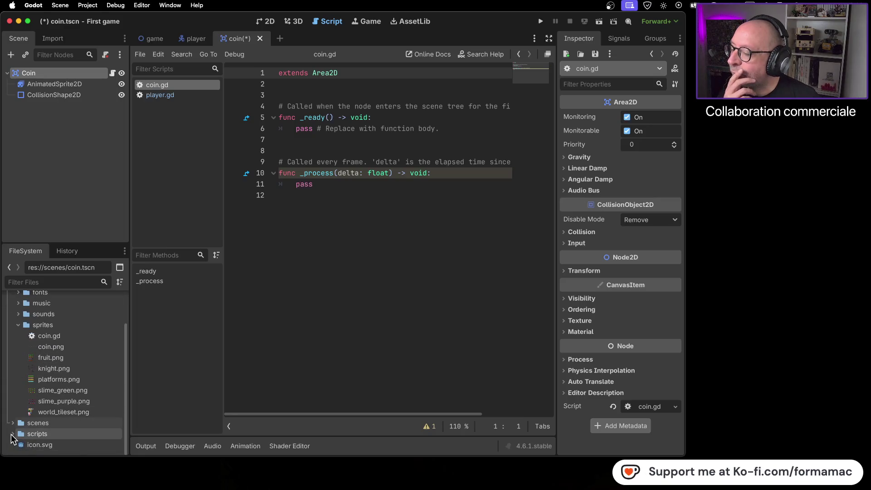
left_click(12, 434)
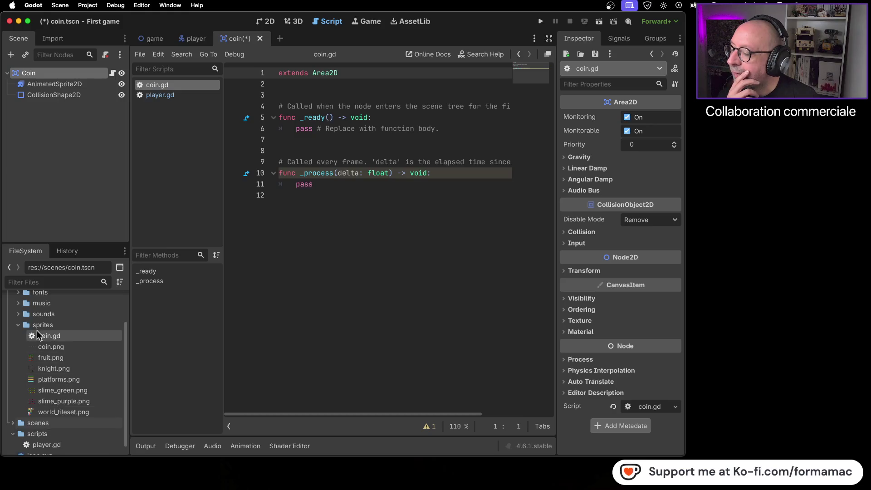
Move coin.gd from sprites into the scripts folder and confirm the move.
mouse_move(45, 340)
left_mouse_down()
mouse_move(72, 352)
mouse_move(48, 431)
mouse_move(73, 429)
left_mouse_up()
left_click(458, 254)
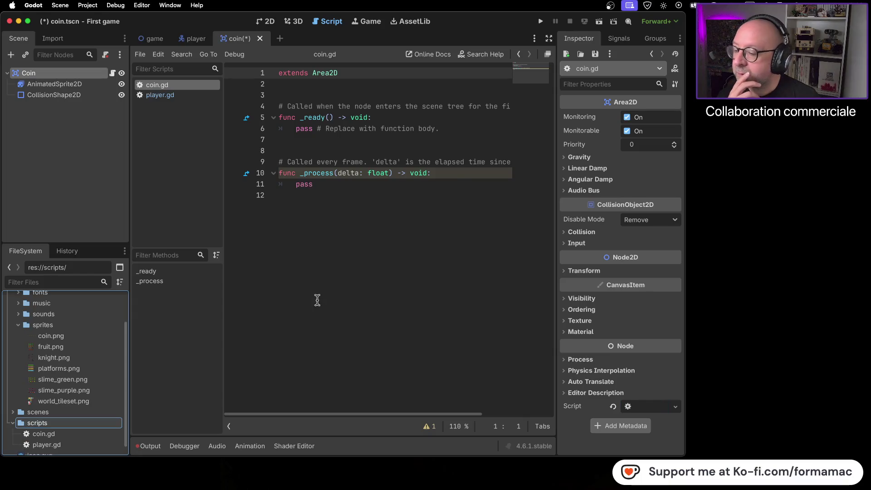
scroll(41, 352, "up", 3)
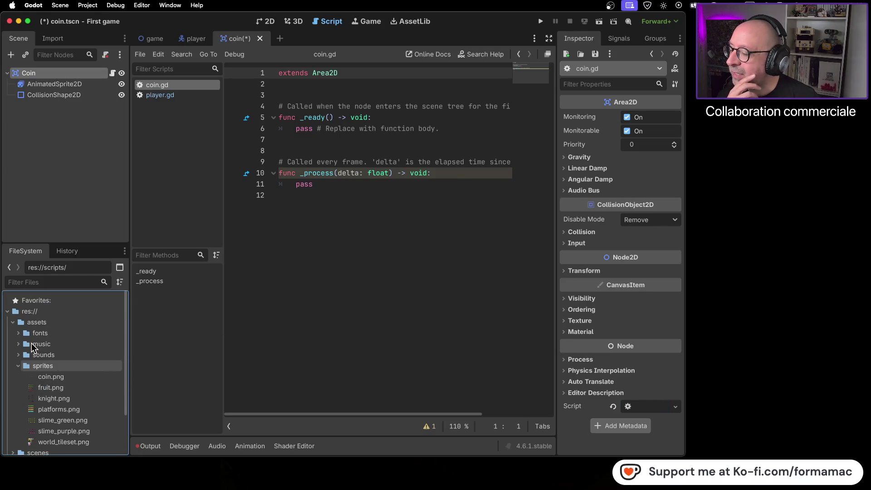
scroll(45, 349, "down", 4)
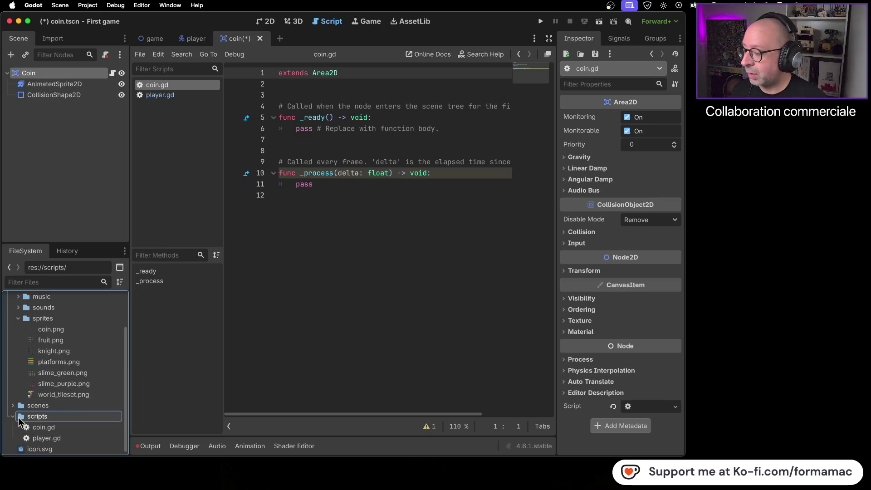
left_click(317, 235)
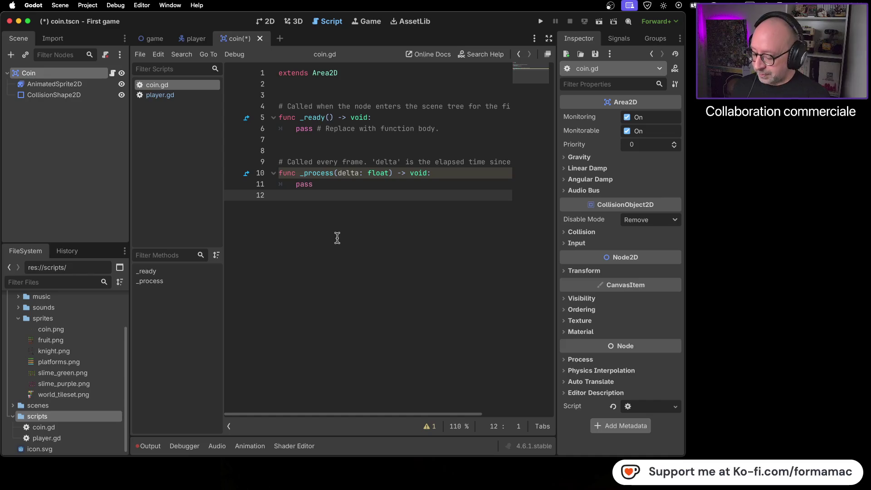
key("super+Tab")
left_click(398, 235)
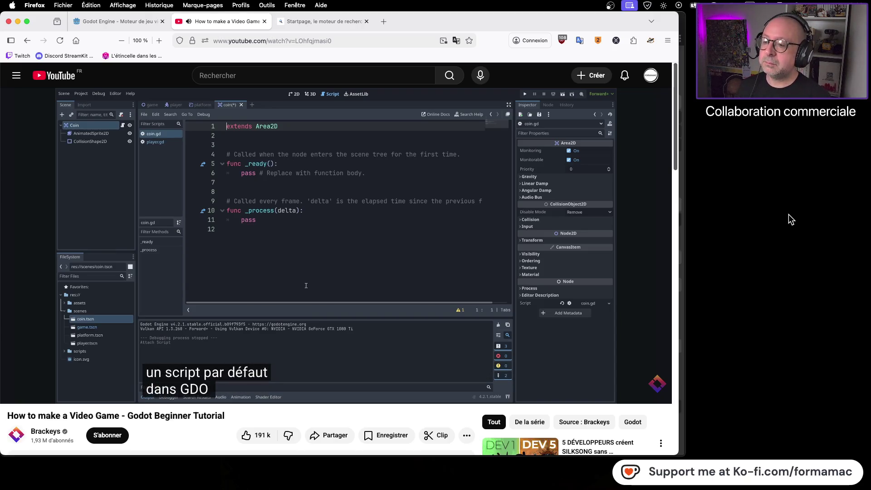
Pause the tutorial and save coin.tscn in Godot.
left_click(507, 241)
key("super+Tab")
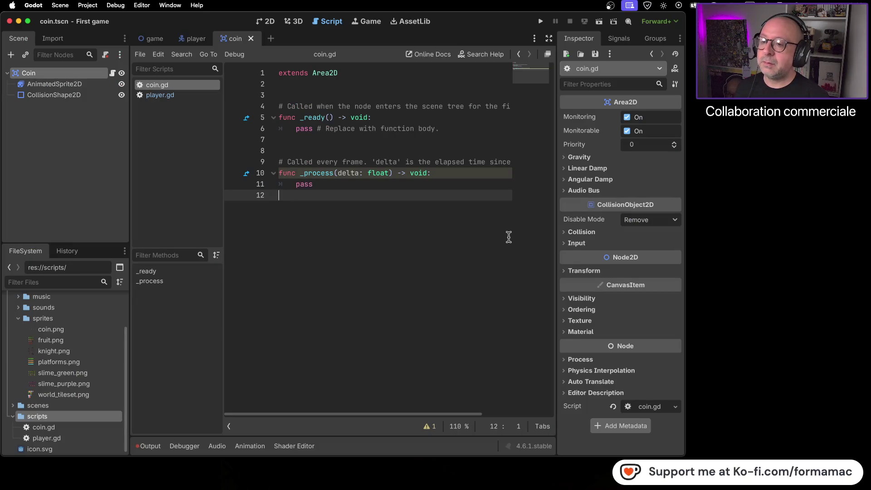
key("super+Tab")
key("super+Tab")
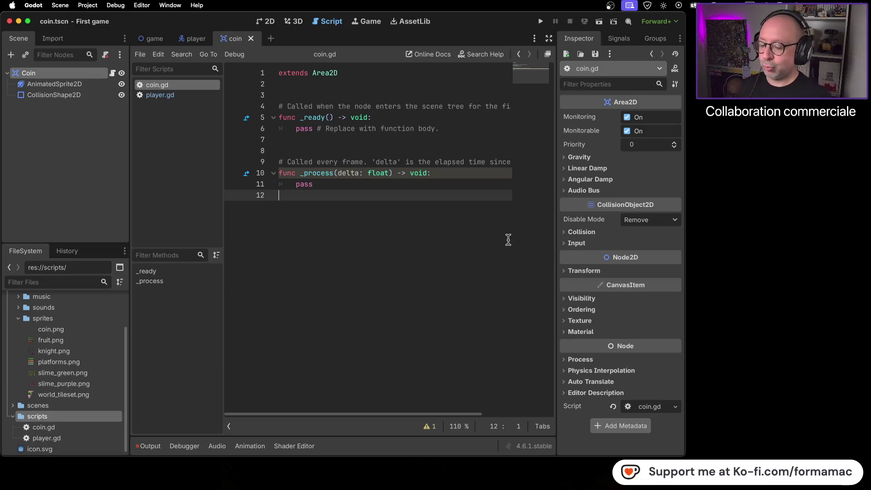
Watch the tutorial to the print example, then select the pass line in _ready.
key("super+Tab")
left_click(439, 277)
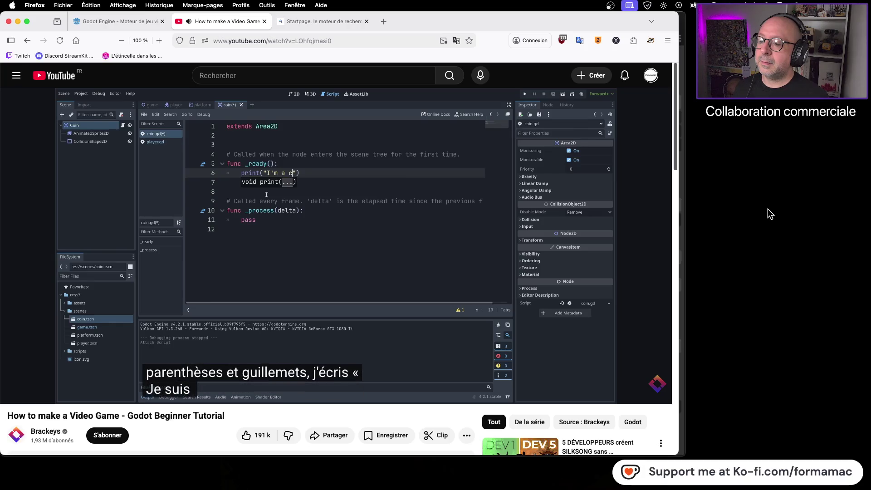
left_click(374, 240)
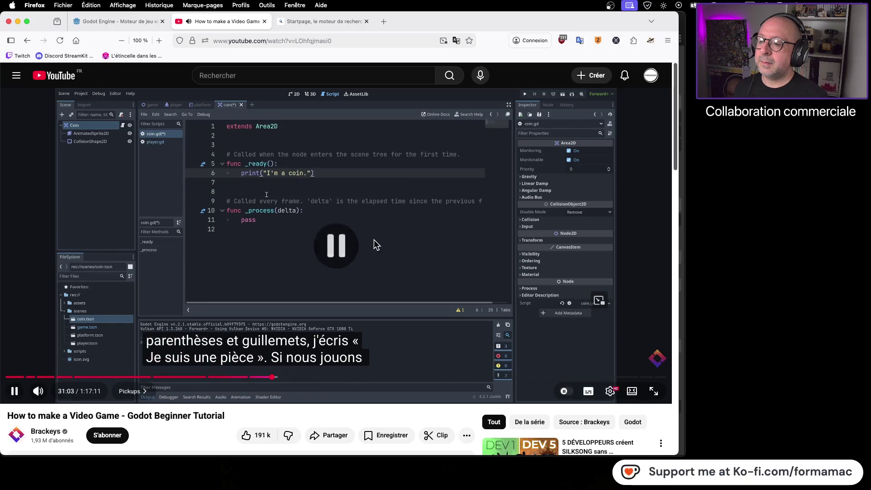
key("super+Tab")
left_click_drag(444, 130, 296, 129)
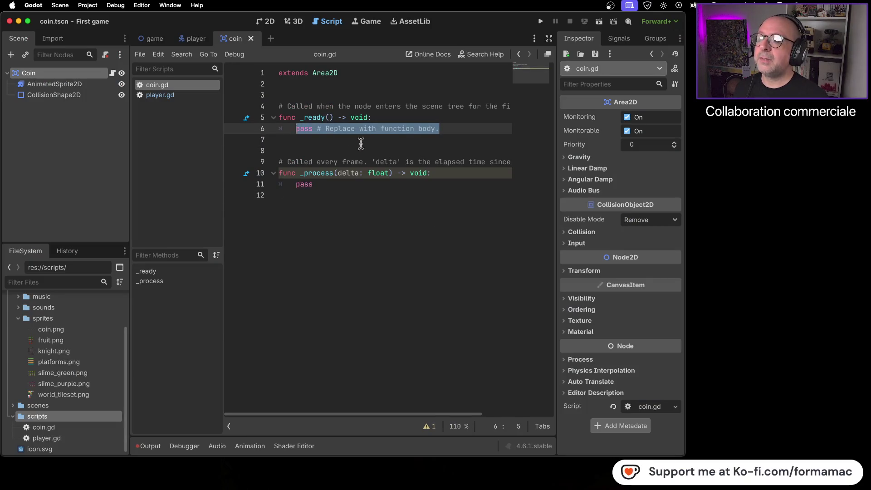
Replace pass with print("I'm a coin.") in coin.gd's _ready function.
type("print")
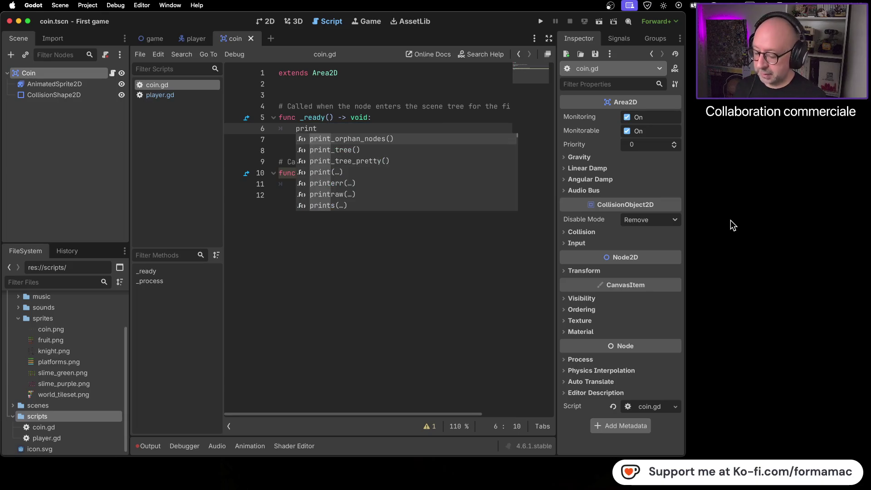
type("(")
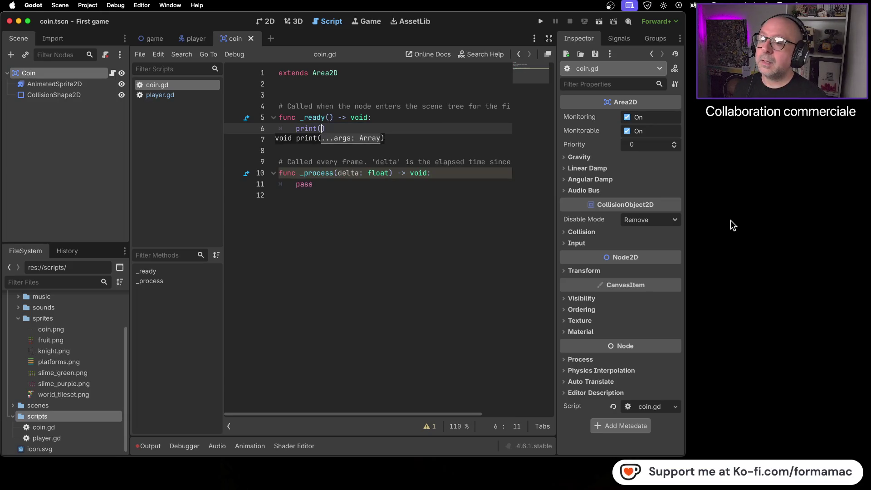
key("super+Tab")
key("super+Tab")
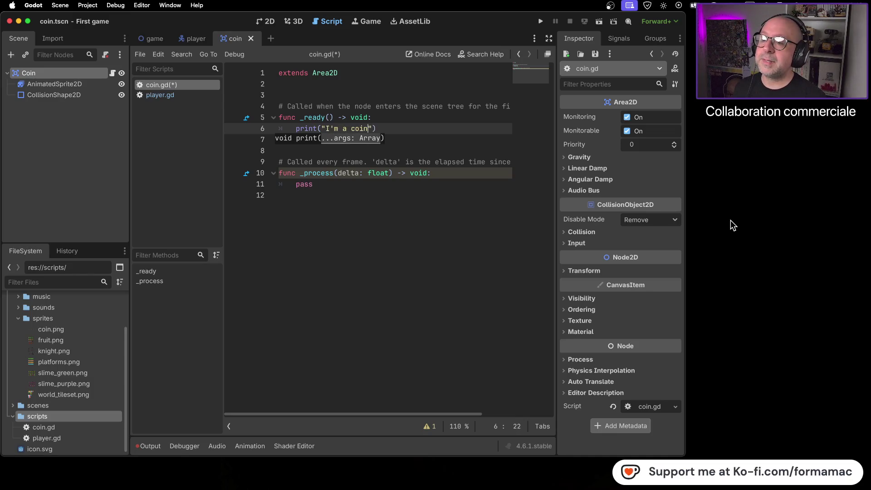
key("Escape")
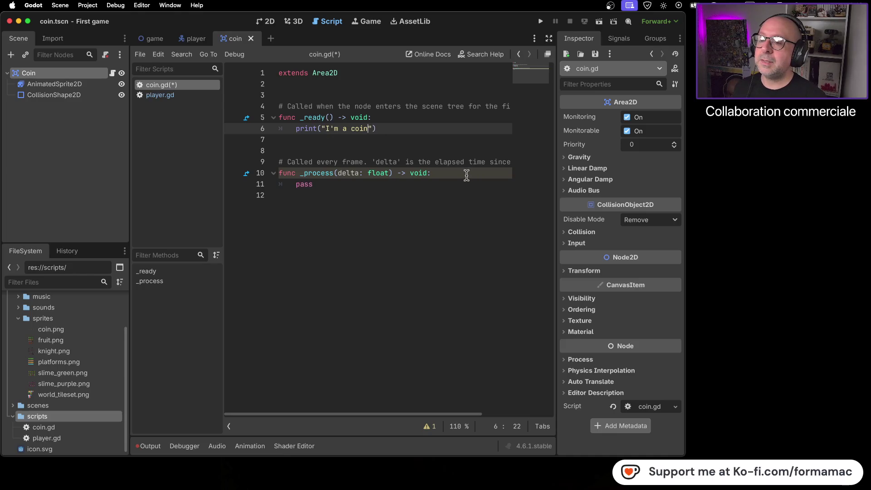
key("super+Tab")
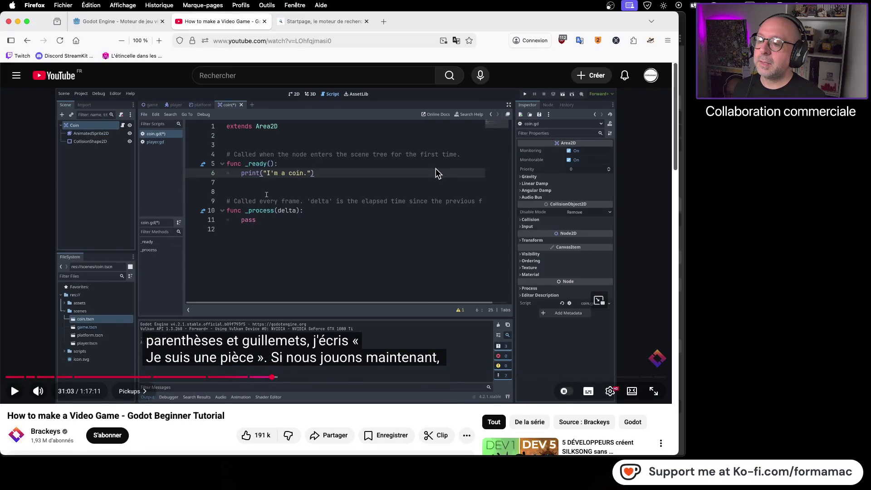
key("super+Tab")
type(".")
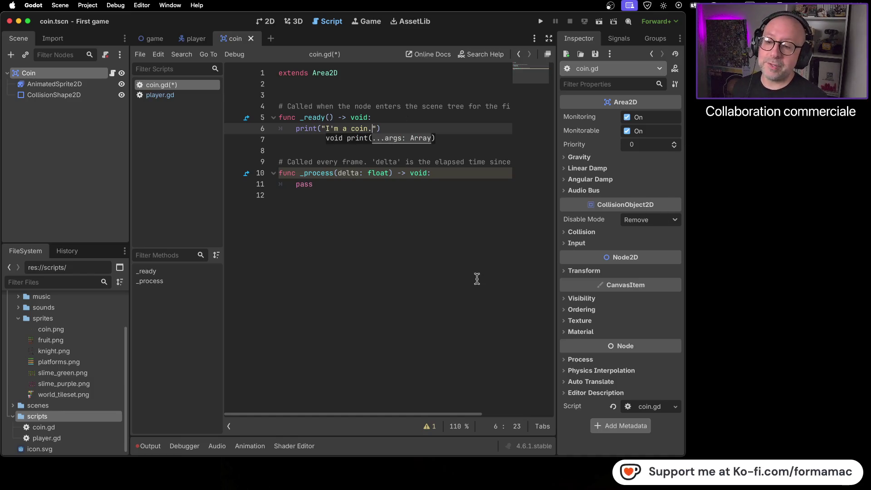
key("Escape")
Play the tutorial on to 31:11, pause it and return to Godot.
key("super+Tab")
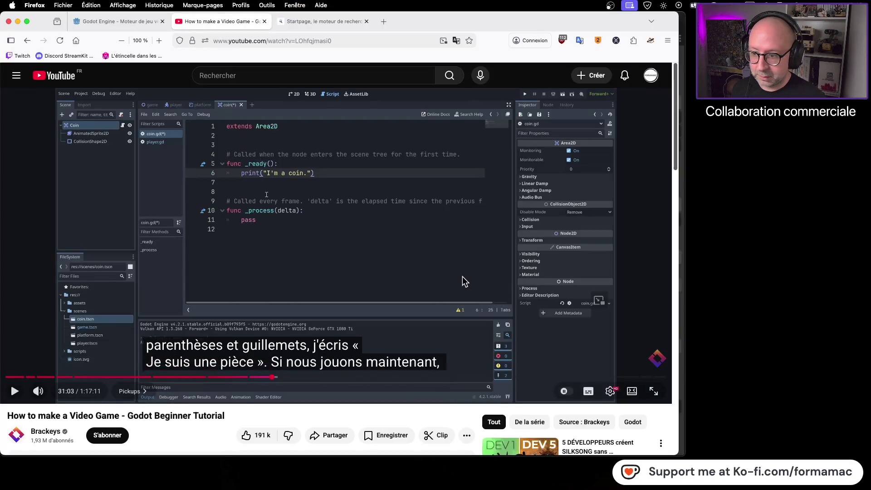
left_click(464, 282)
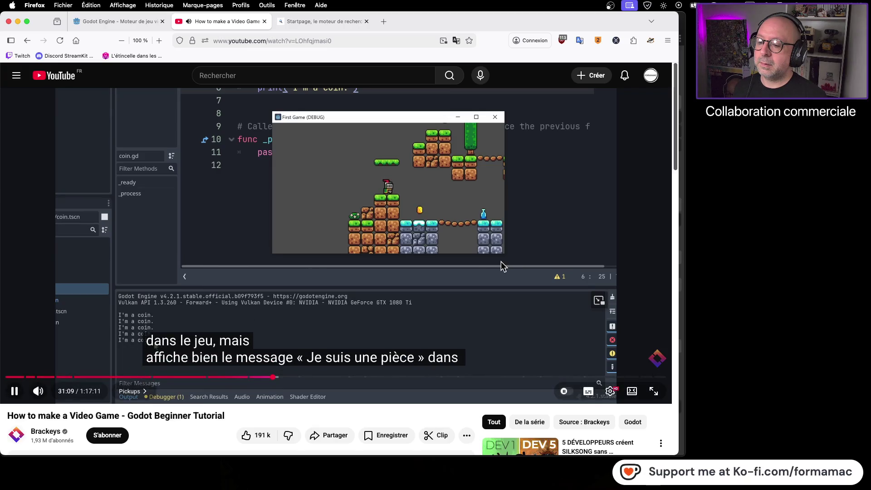
left_click(536, 218)
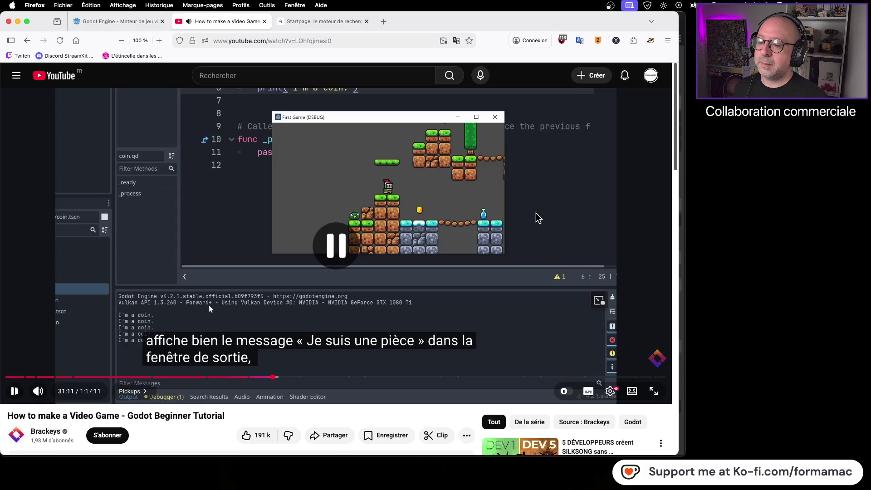
key("super+Tab")
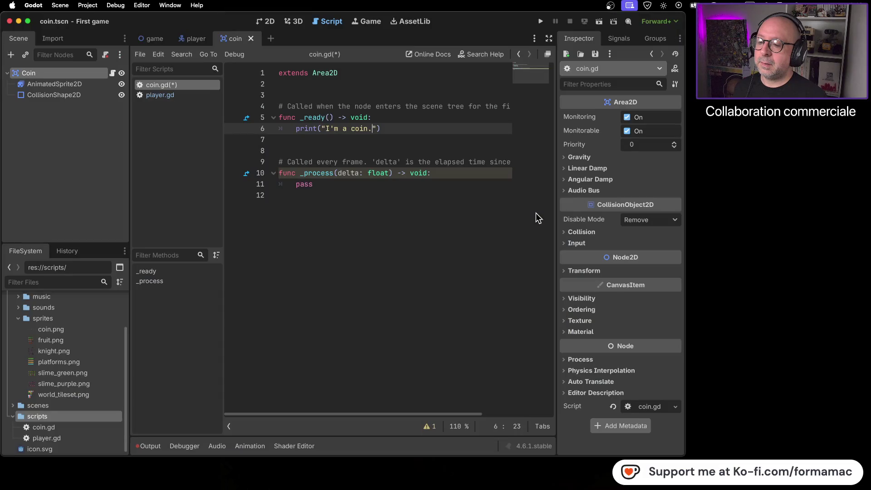
Run the game, see "I'm a coin." printed repeatedly, close it and return to the tutorial.
left_click(542, 22)
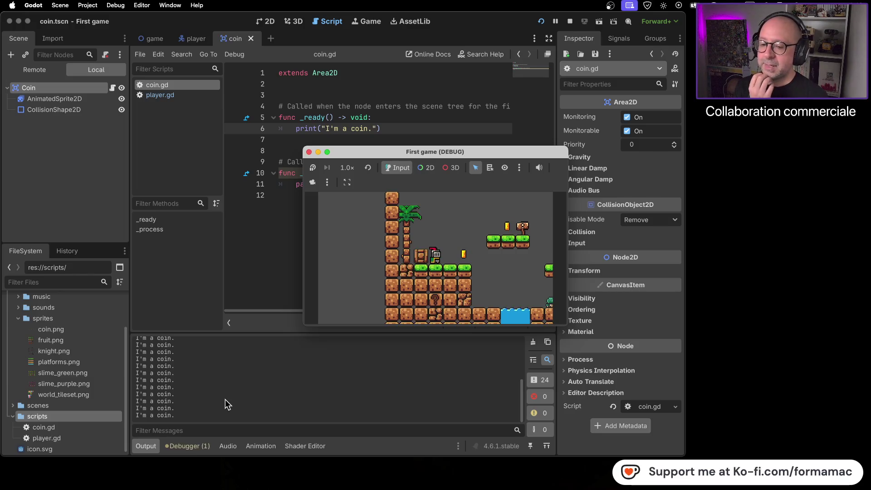
left_click(310, 152)
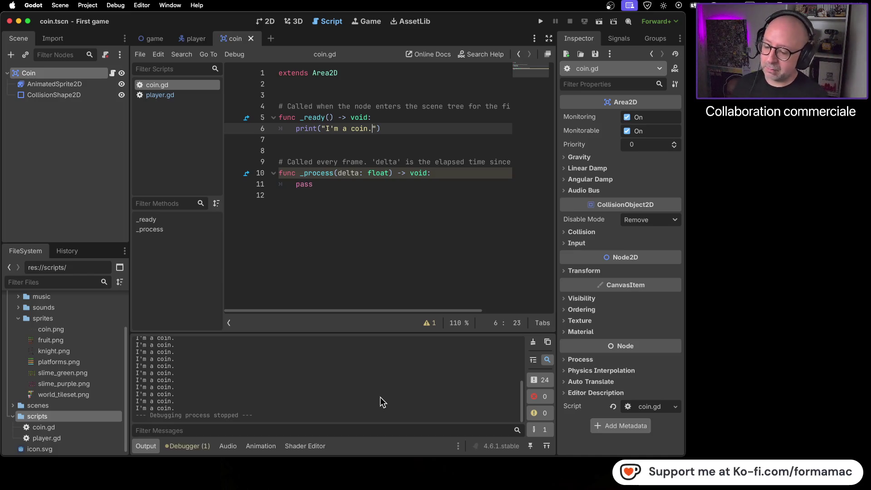
key("super+Tab")
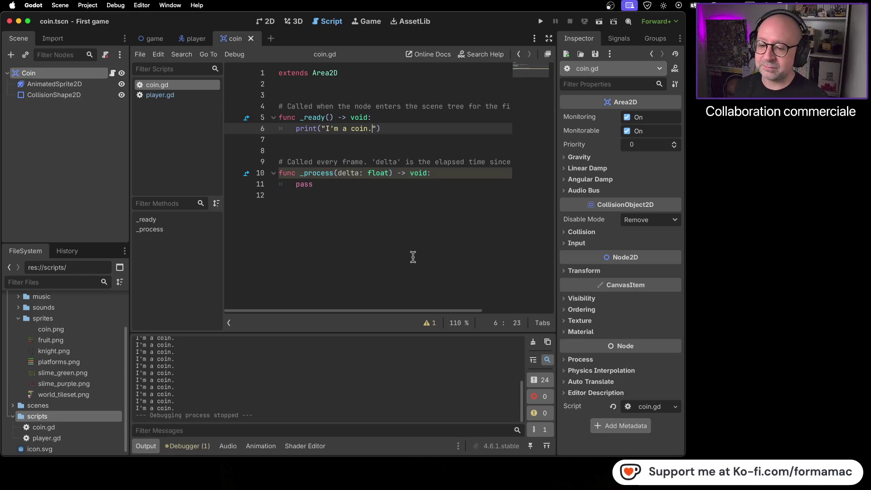
key("super+Tab")
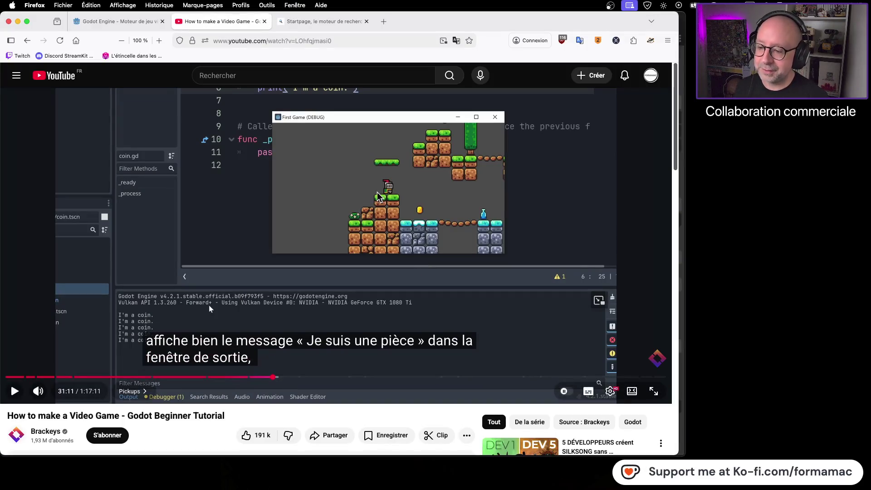
Advance the tutorial to 31:28, then run the game again in Godot.
left_click(522, 245)
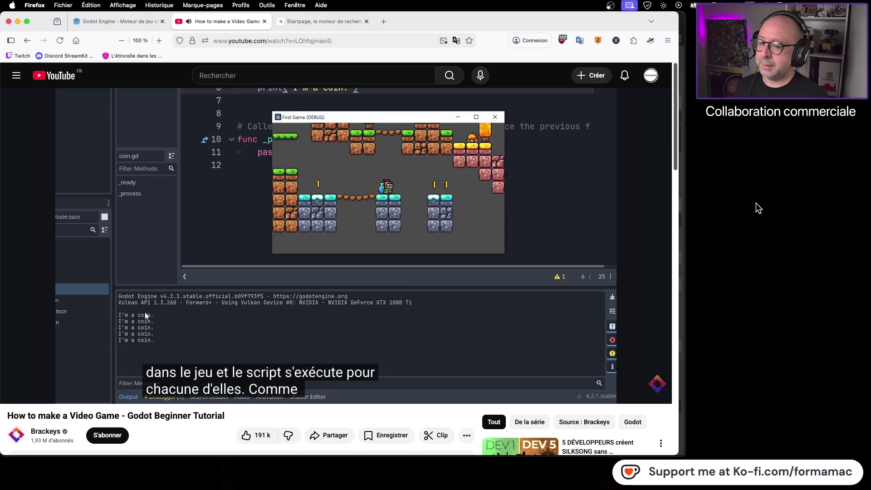
left_click(286, 241)
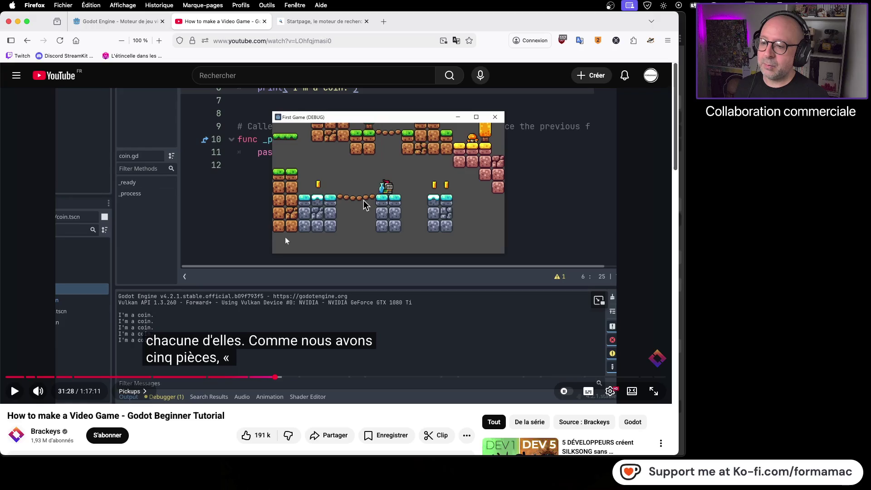
key("super+Tab")
key("super+b")
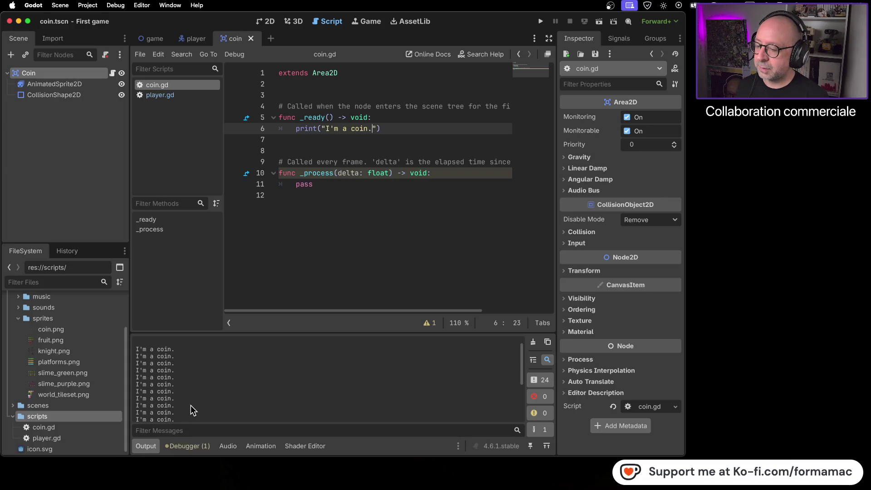
Scroll the Output past the repeated 'I'm a coin.' lines to 'Debugging process stopped', then open the game scene.
scroll(189, 401, "down", 1)
scroll(189, 399, "down", 1)
scroll(189, 398, "down", 2)
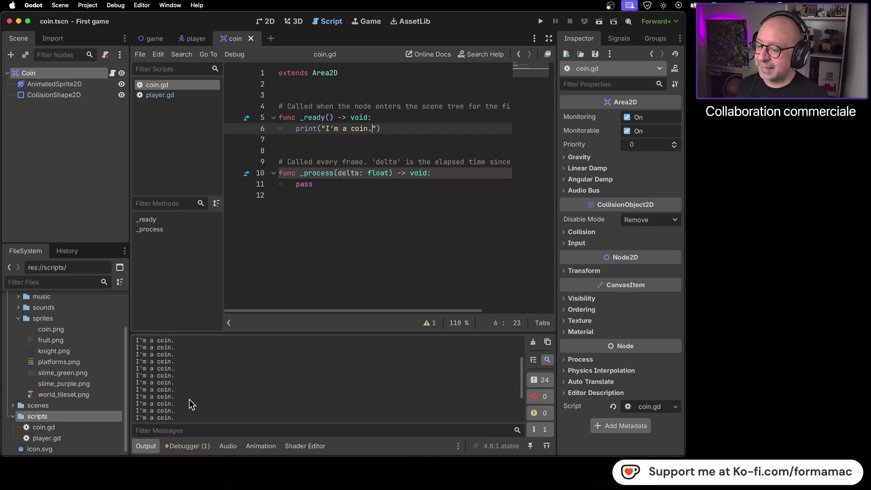
scroll(189, 399, "down", 1)
scroll(189, 399, "down", 2)
scroll(188, 399, "down", 2)
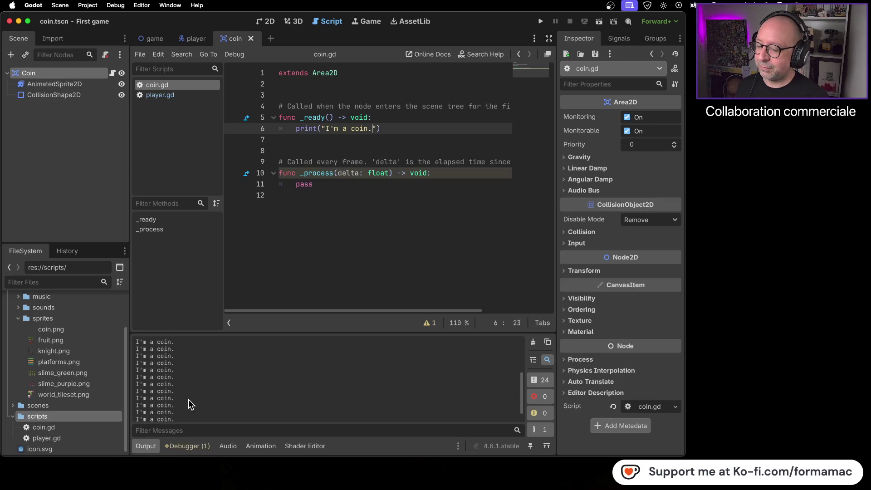
scroll(189, 400, "down", 1)
scroll(189, 398, "down", 1)
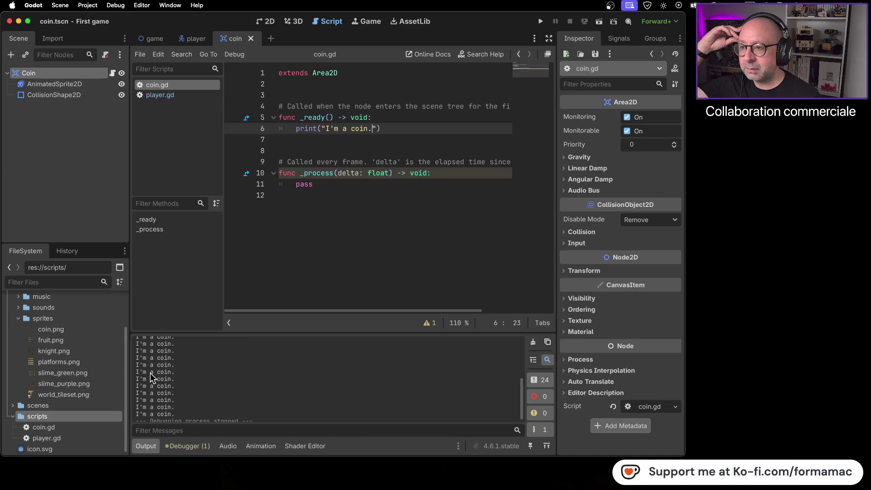
left_click(154, 39)
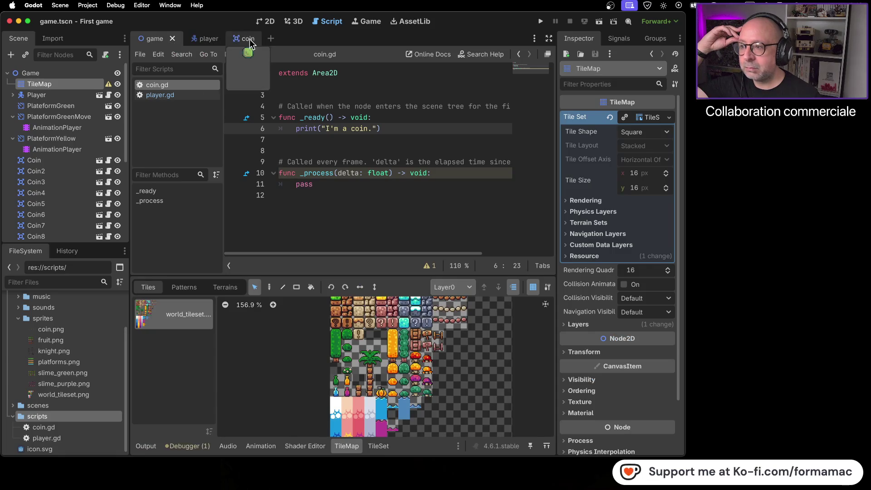
Select the Game root node and pan across the whole level and its coins in the 2D view.
left_click(63, 75)
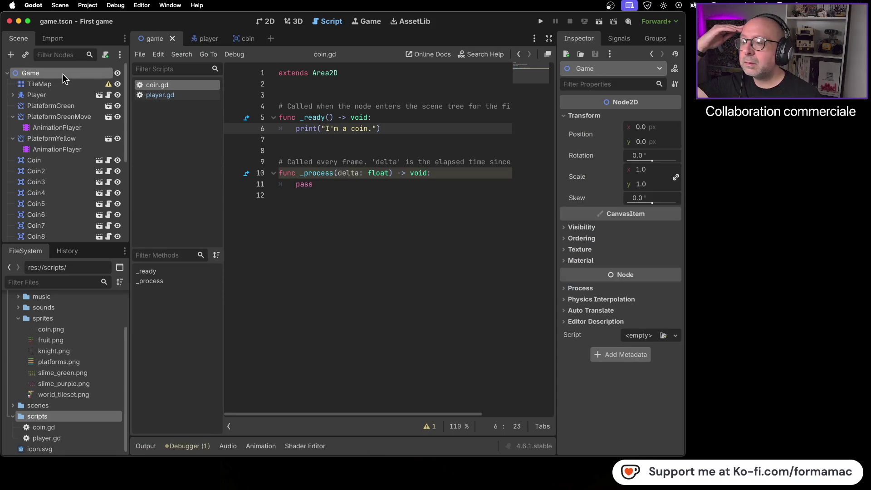
left_click(270, 23)
scroll(314, 181, "down", 5)
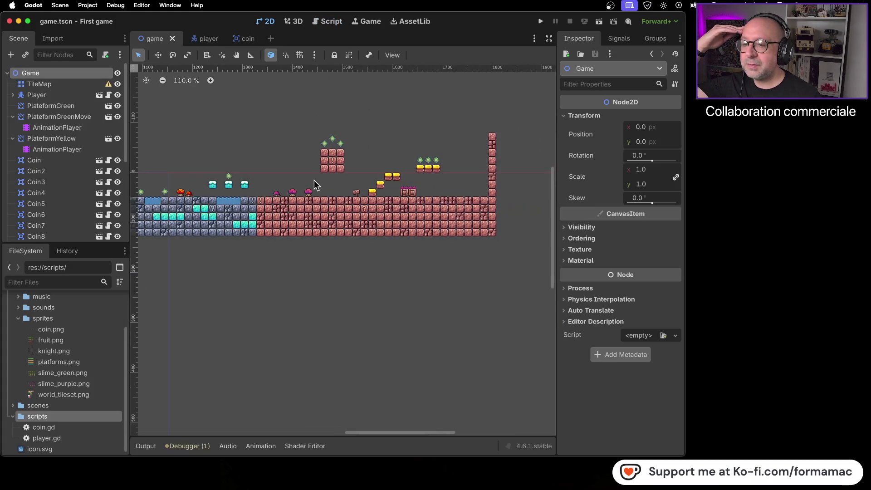
scroll(353, 161, "up", 5)
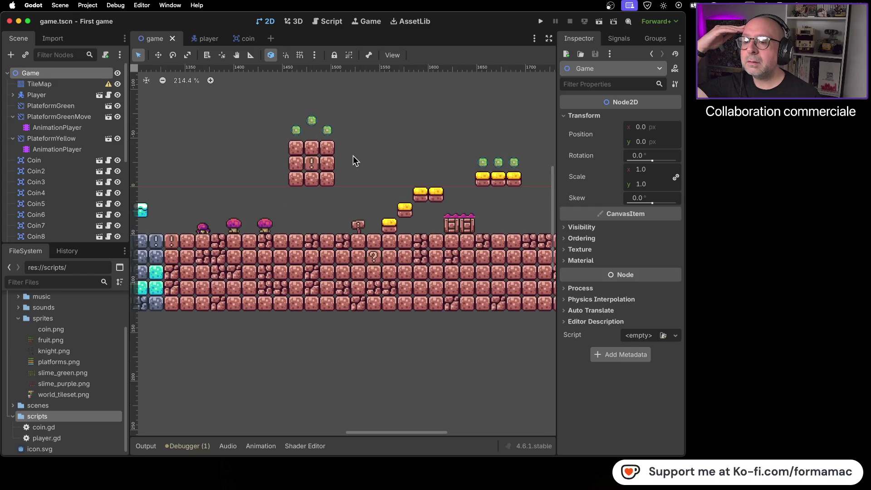
scroll(303, 197, "left", 10)
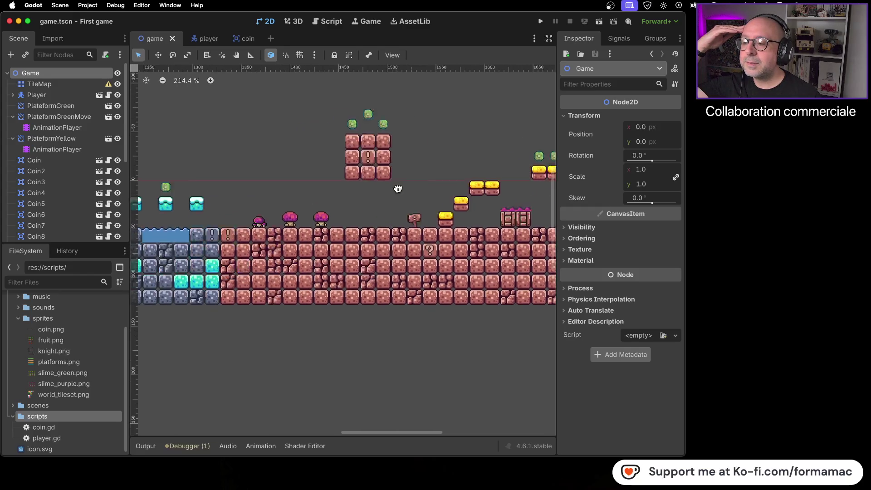
scroll(276, 177, "left", 10)
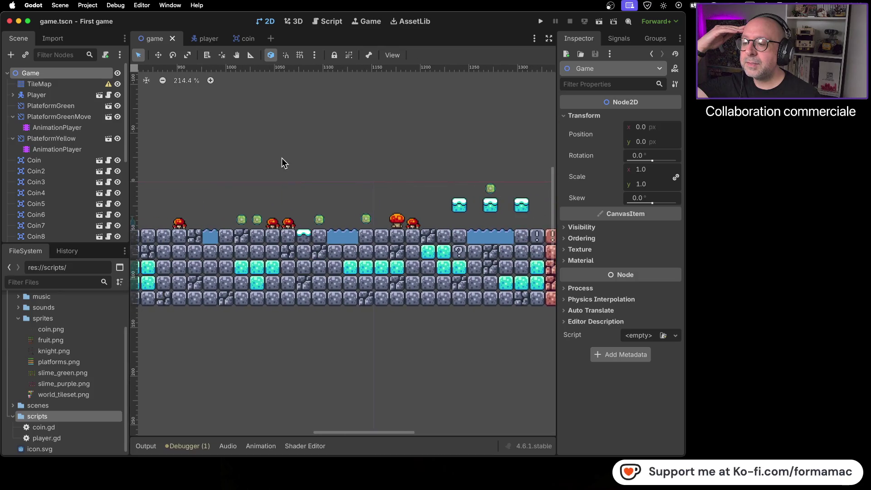
scroll(390, 143, "left", 10)
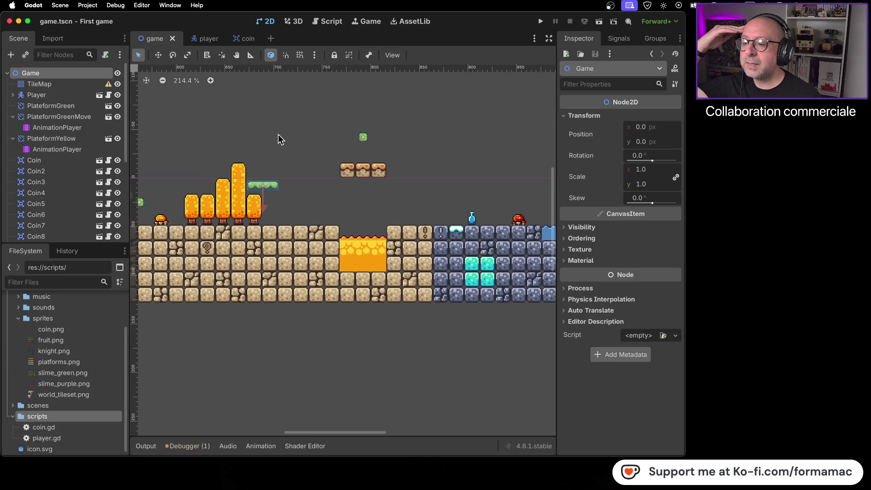
scroll(419, 148, "left", 5)
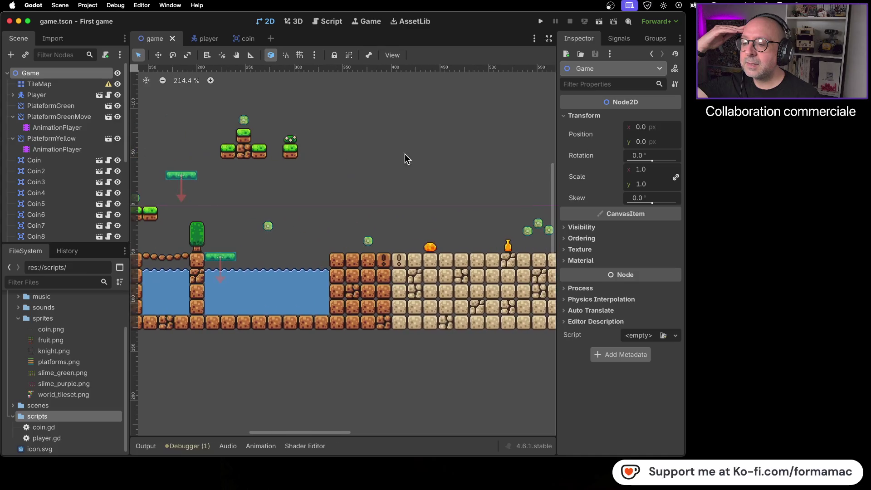
scroll(354, 161, "left", 8)
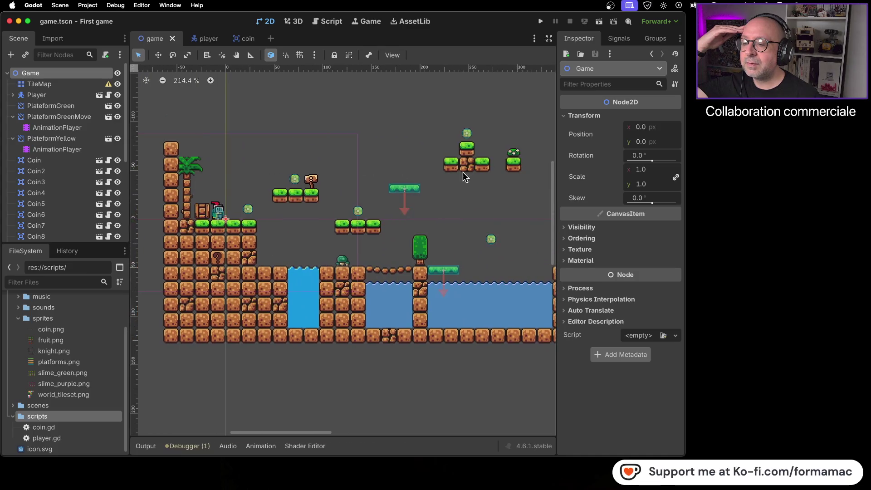
scroll(461, 212, "right", 3)
scroll(408, 136, "left", 3)
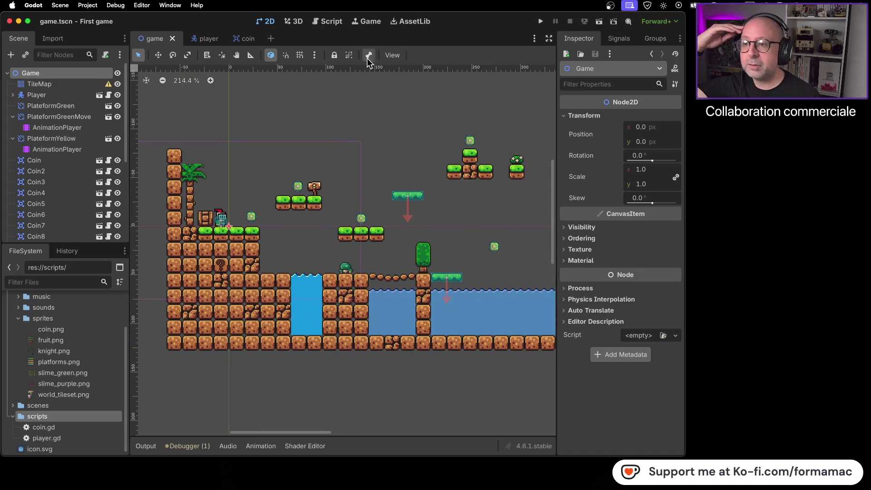
key("super+Tab")
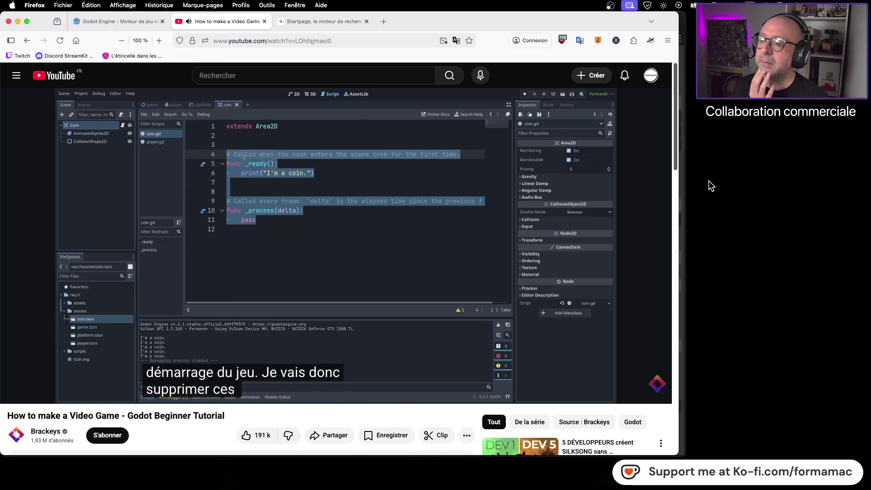
Pause the tutorial and delete coin.gd's _ready and _process functions, leaving only extends Area2D.
left_click(317, 199)
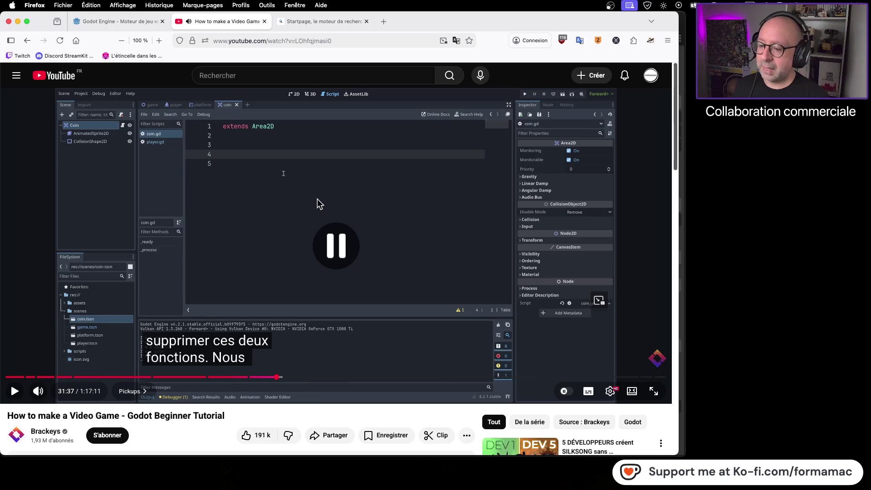
key("super+Tab")
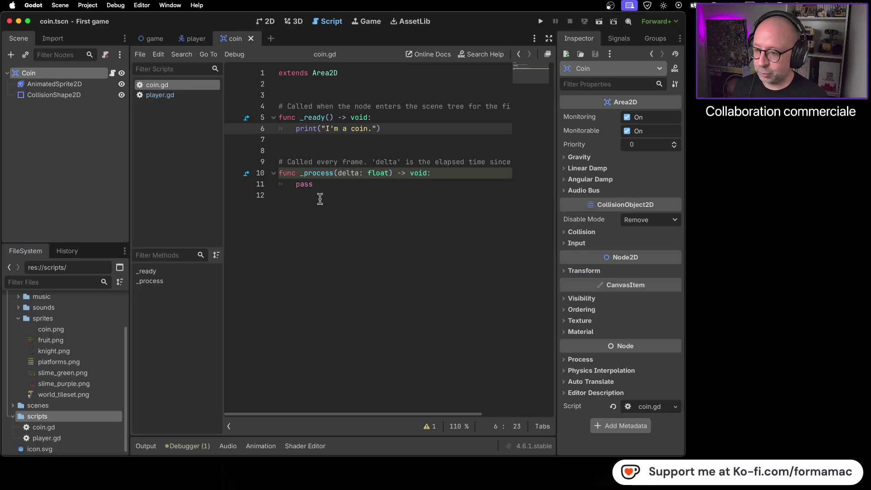
mouse_move(358, 187)
left_mouse_down()
mouse_move(318, 109)
mouse_move(278, 107)
left_mouse_up()
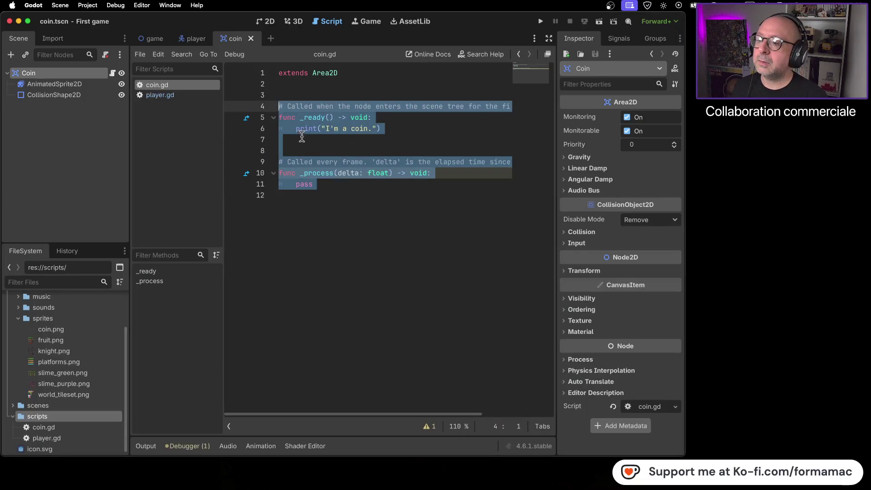
key("BackSpace")
Resume the tutorial and pause it where the coin's Area2D signals begin.
key("super+Tab")
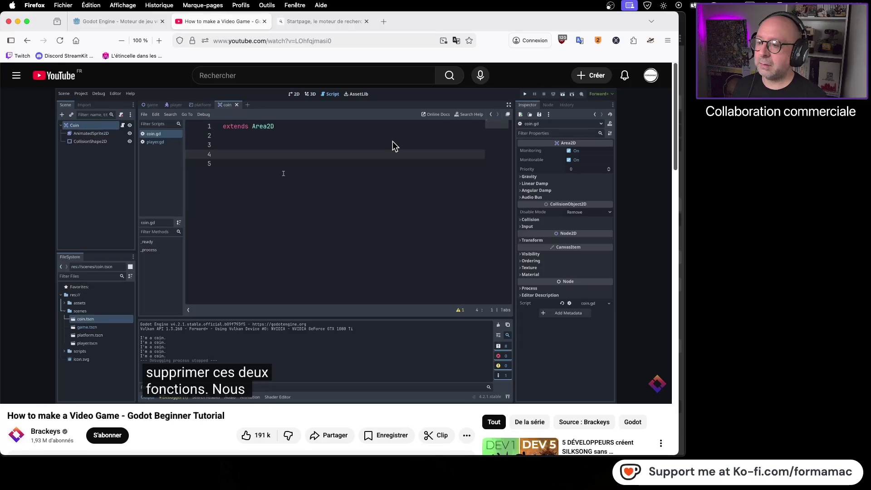
left_click(371, 210)
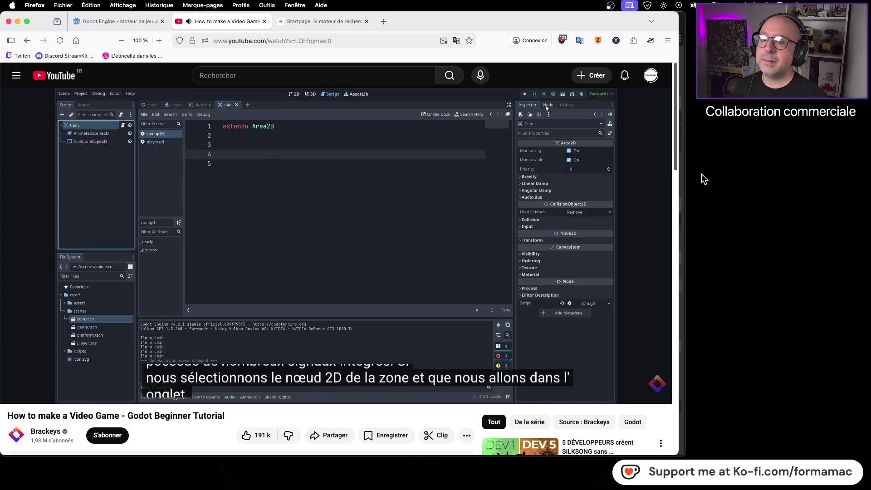
left_click(430, 200)
key("super+Tab")
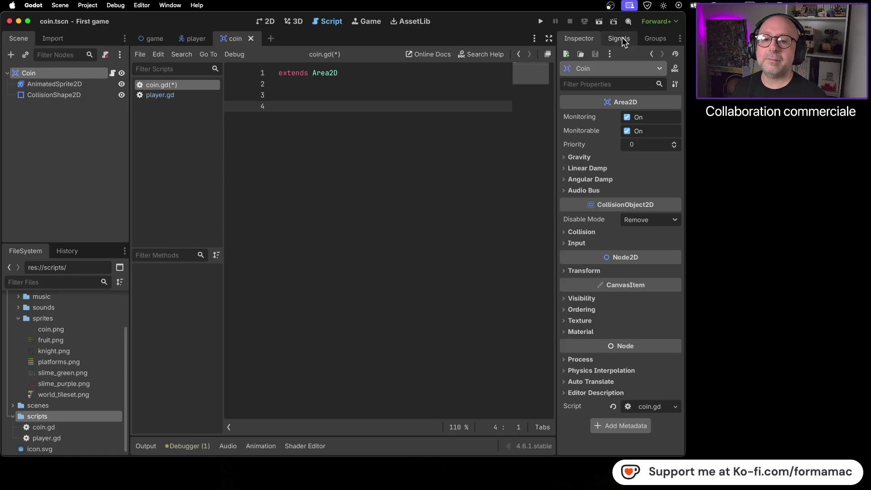
Compare the Coin node's Signals tab against the tutorial, then bring up Startpage in Firefox.
key("super+Tab")
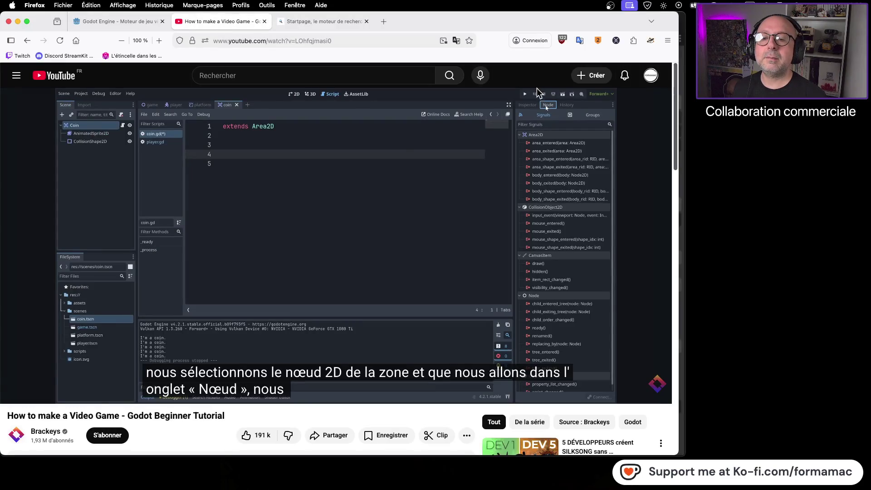
key("super+Tab")
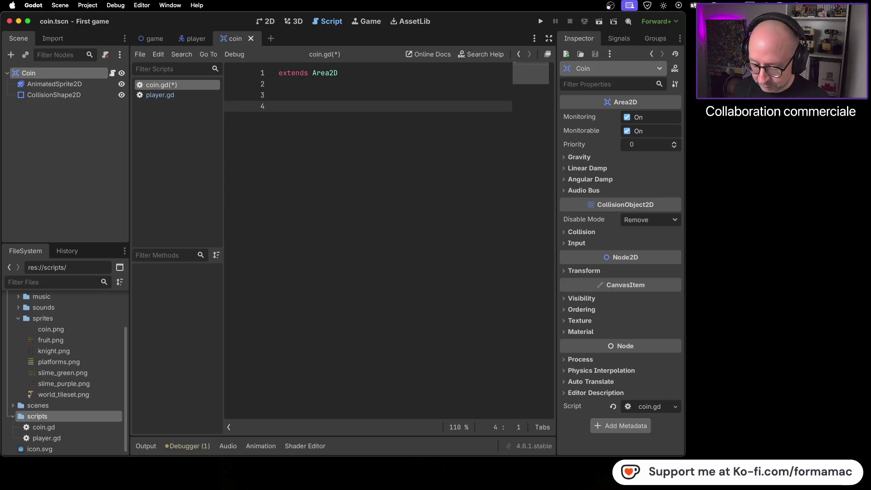
key("super+Tab")
left_click(282, 22)
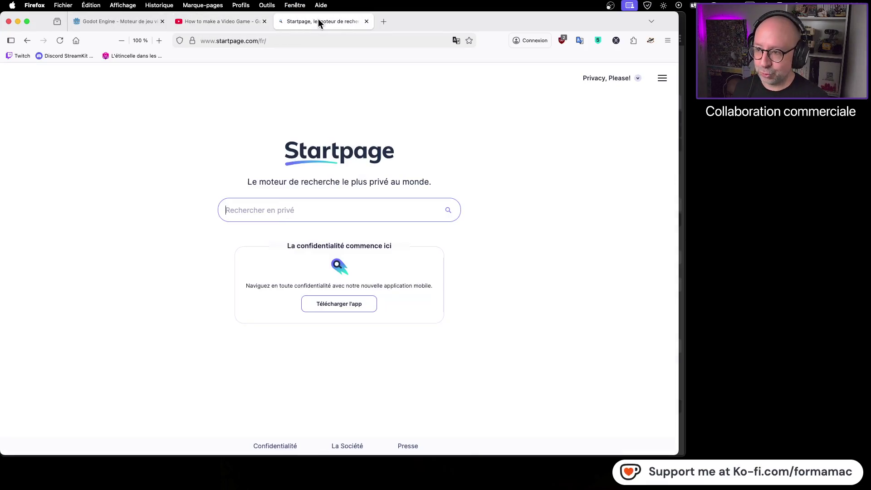
Search Startpage for 'dungeon crawler' and open the French Wikipédia article result.
type("dungeon ")
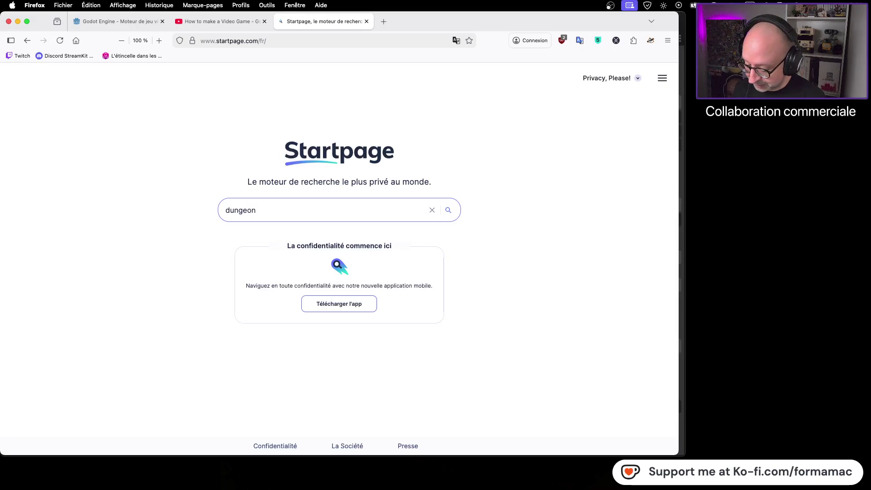
type("crawler")
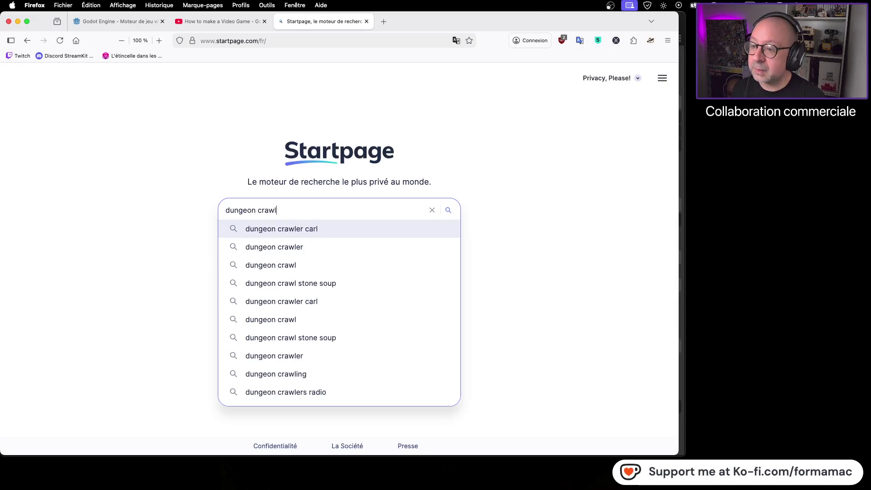
key("Return")
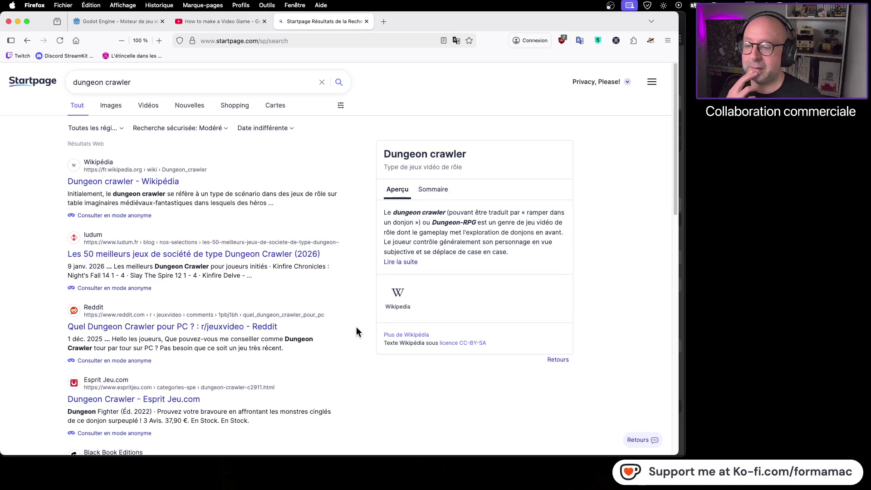
left_click(177, 182)
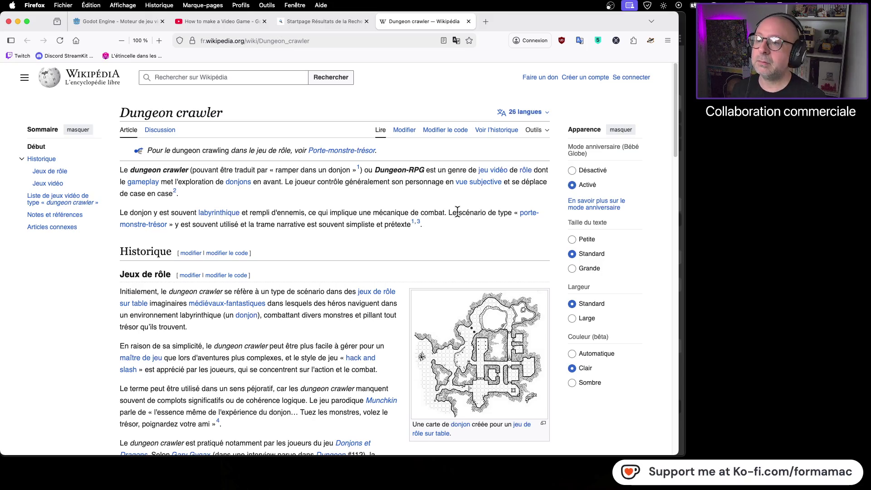
Return from the Wikipédia article to the Startpage 'dungeon crawler' results tab.
left_click(323, 21)
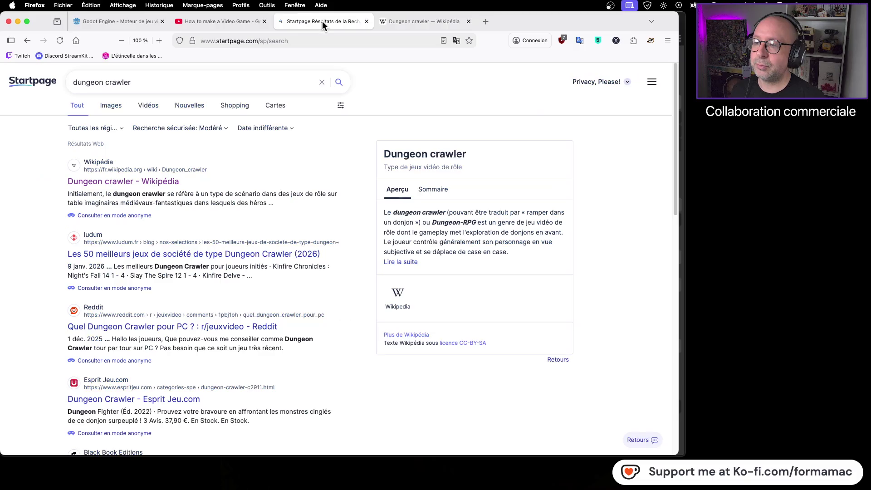
Replace the search query with 'grimrock video game' and run the search.
left_click(139, 82)
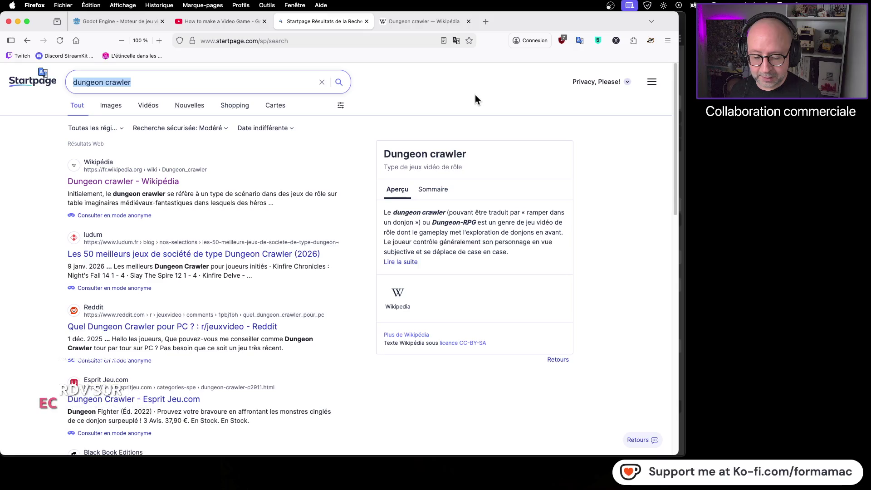
type("gri")
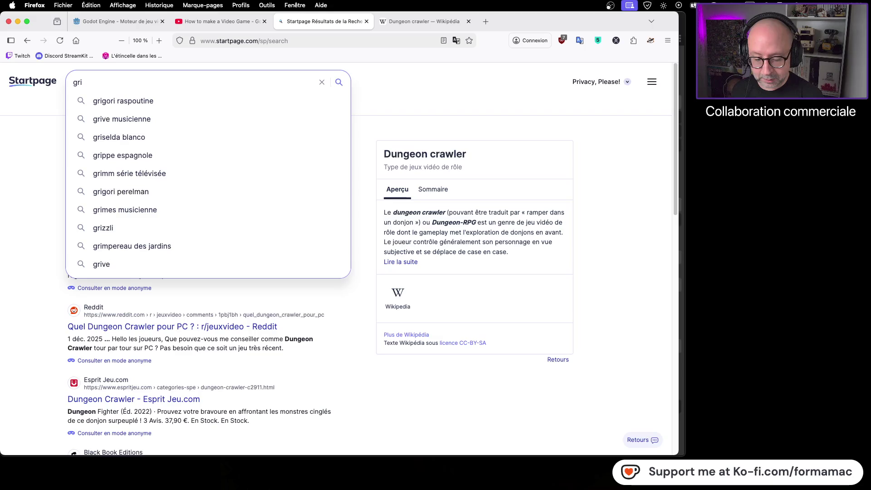
type("mrock")
key("Return")
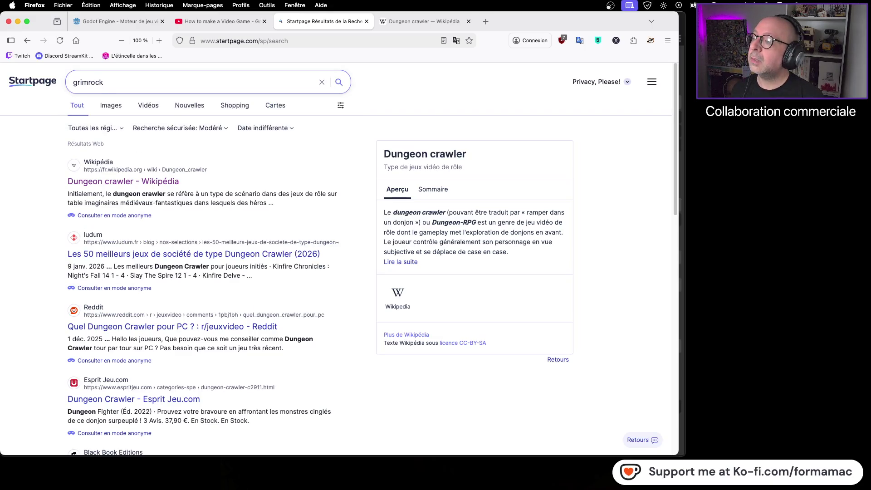
type(" video game")
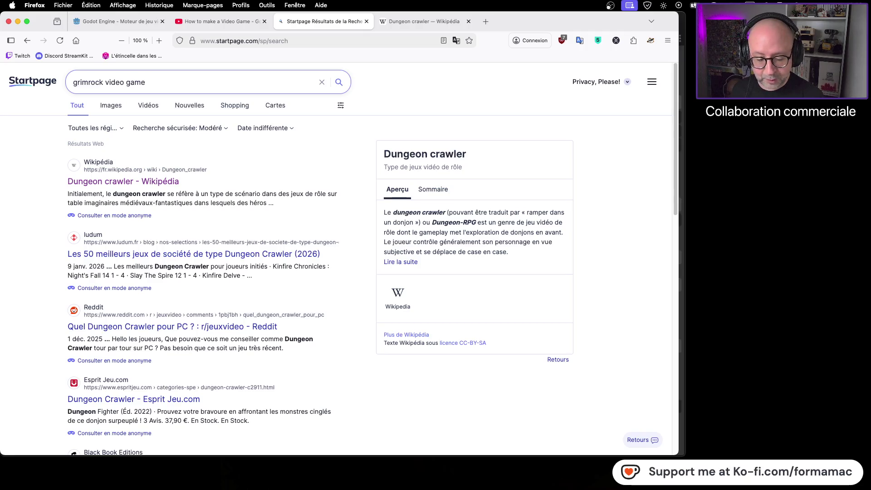
key("Return")
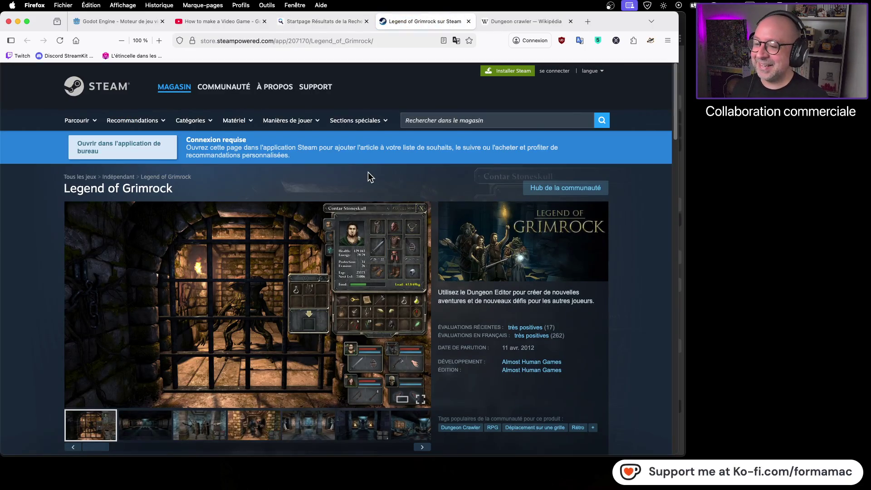
Scroll the Legend of Grimrock Steam page to review screenshots, features and its 14,79€ price.
scroll(366, 175, "down", 1)
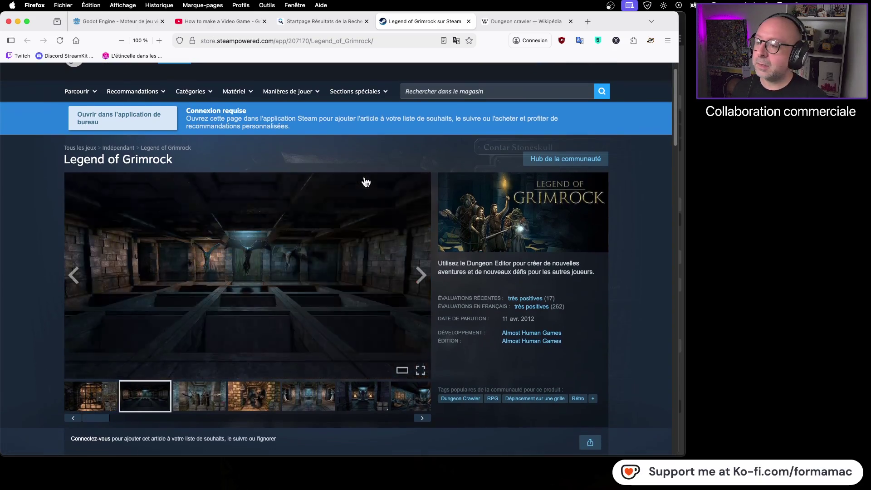
scroll(366, 181, "down", 1)
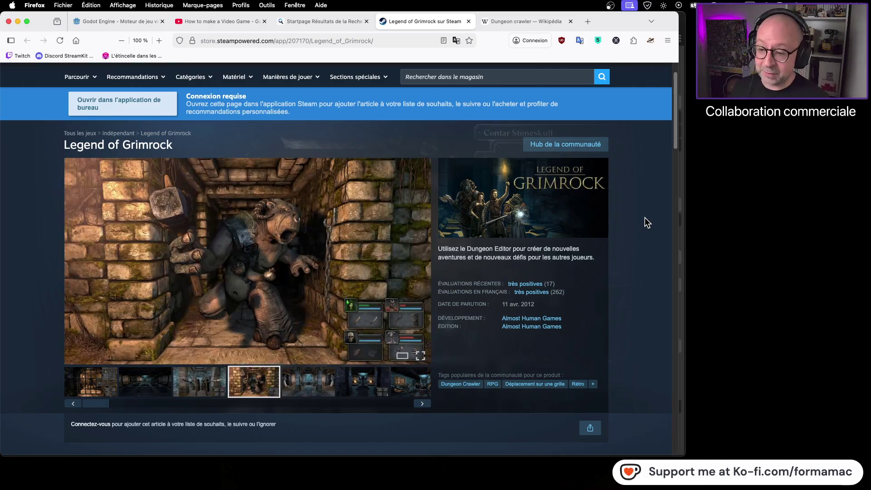
scroll(630, 248, "down", 5)
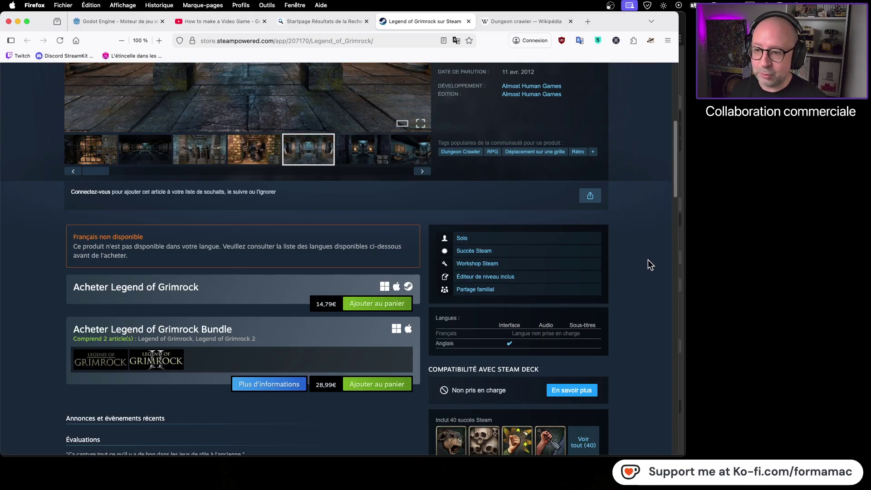
scroll(646, 260, "up", 5)
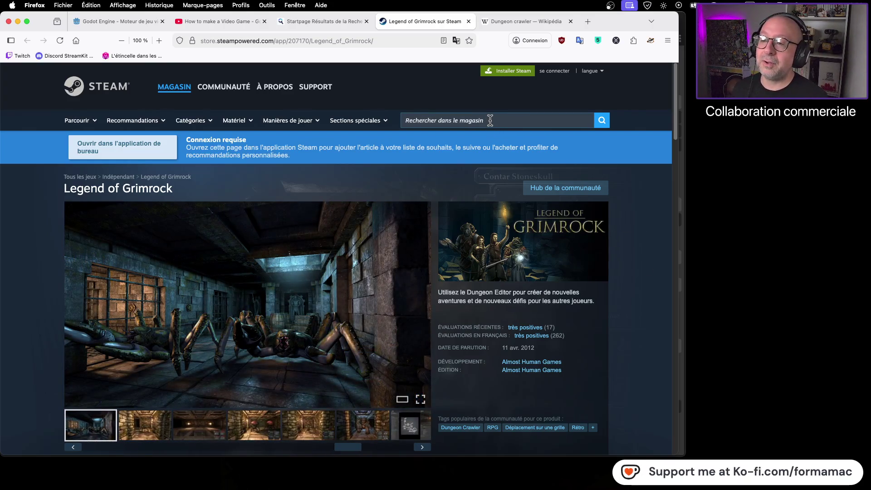
Search the Steam store for Satisfactory and open its store page.
left_click(456, 123)
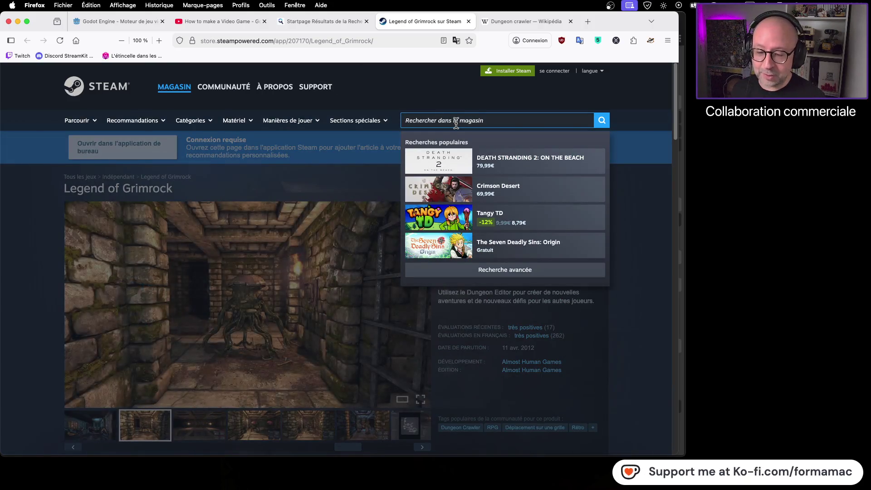
type("satissa")
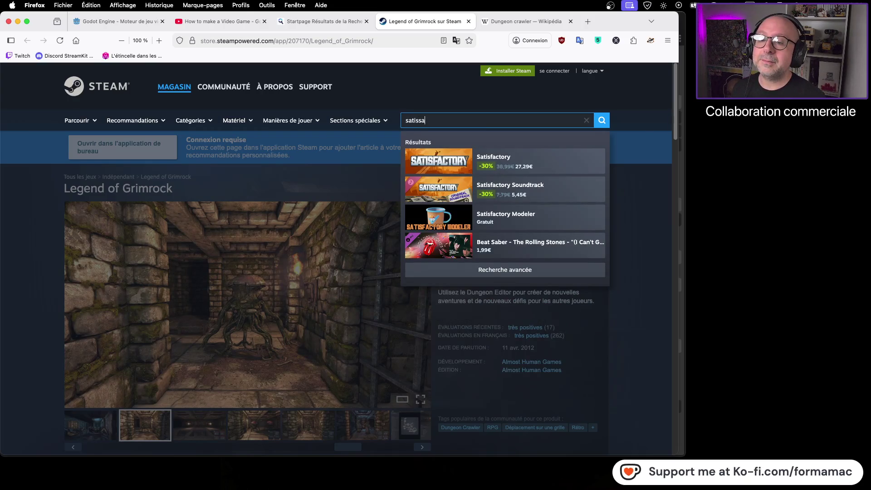
left_click(557, 163)
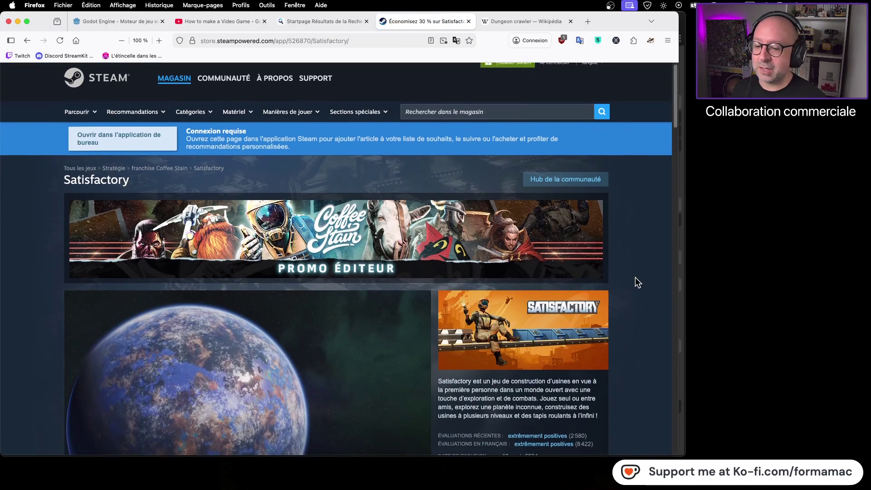
Scroll through the Satisfactory store page to check its -30% price and bundle offers.
scroll(636, 277, "down", 3)
scroll(635, 277, "down", 5)
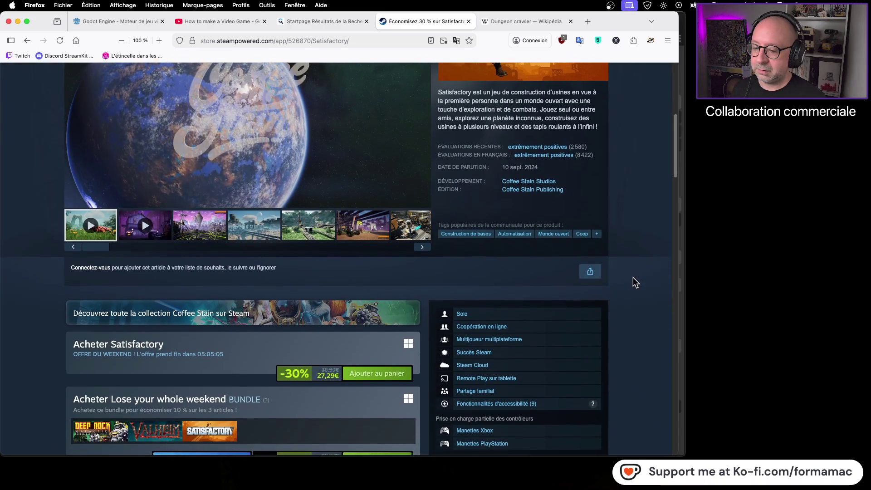
scroll(634, 278, "down", 3)
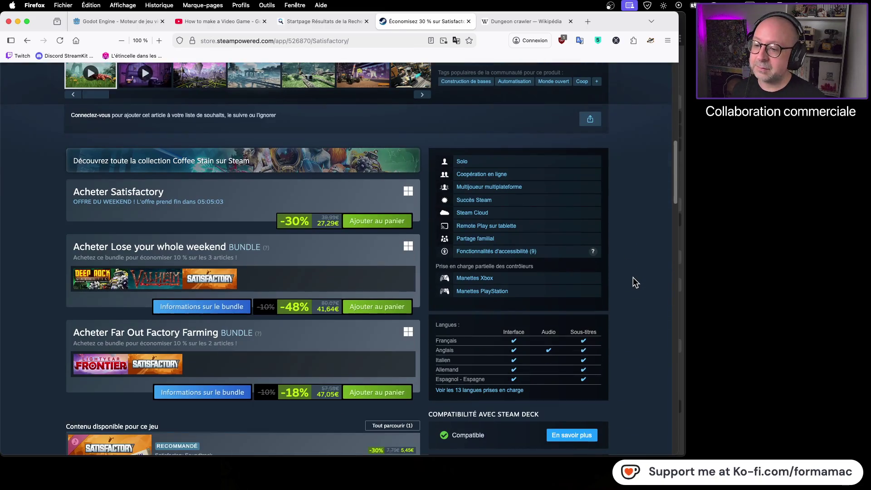
scroll(634, 278, "up", 3)
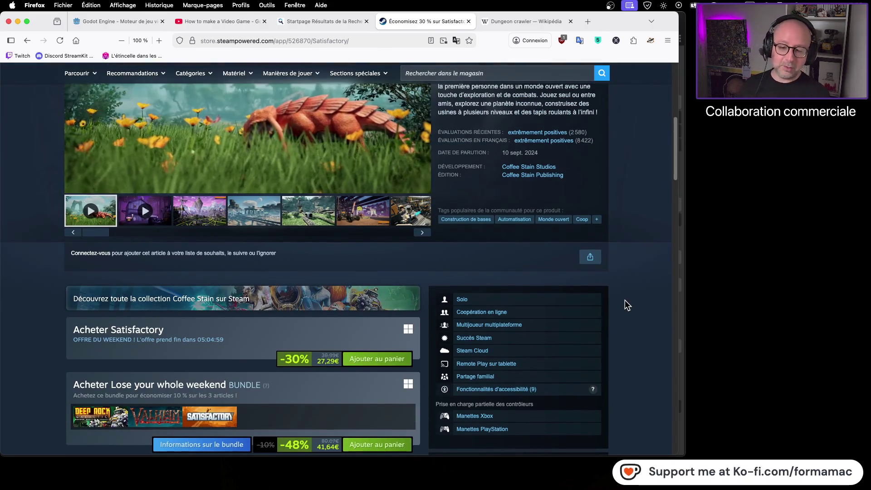
scroll(658, 295, "down", 2)
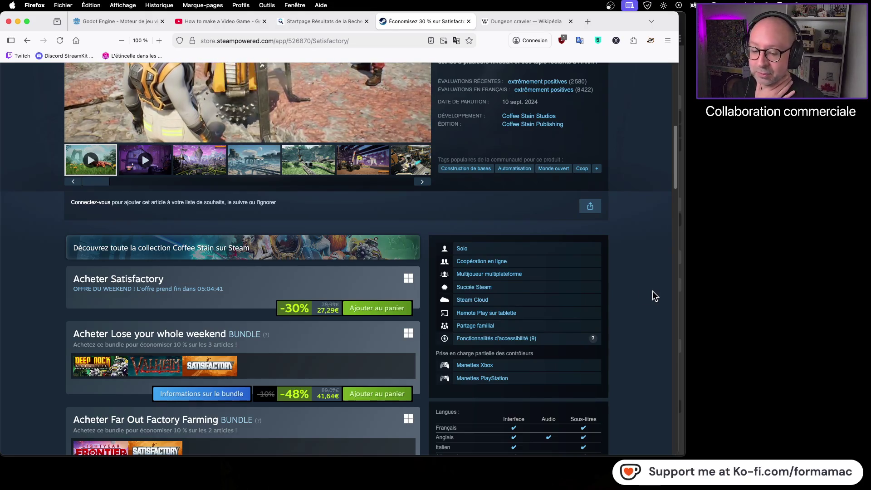
scroll(632, 299, "up", 3)
scroll(634, 299, "up", 2)
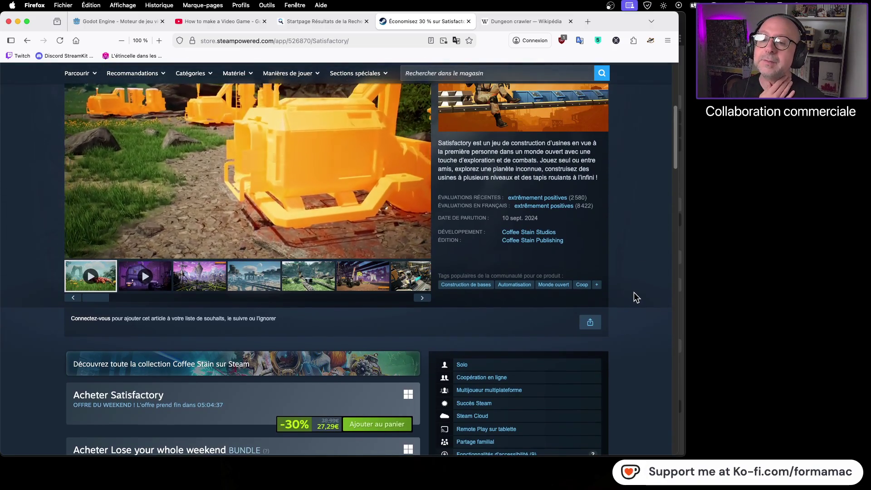
scroll(636, 298, "down", 3)
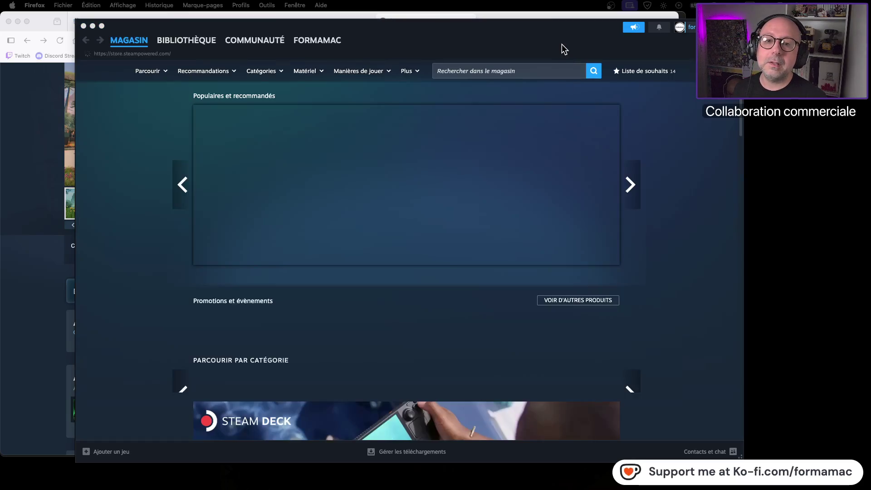
Search the Steam client store and open the Satisfactory store page.
left_click(567, 71)
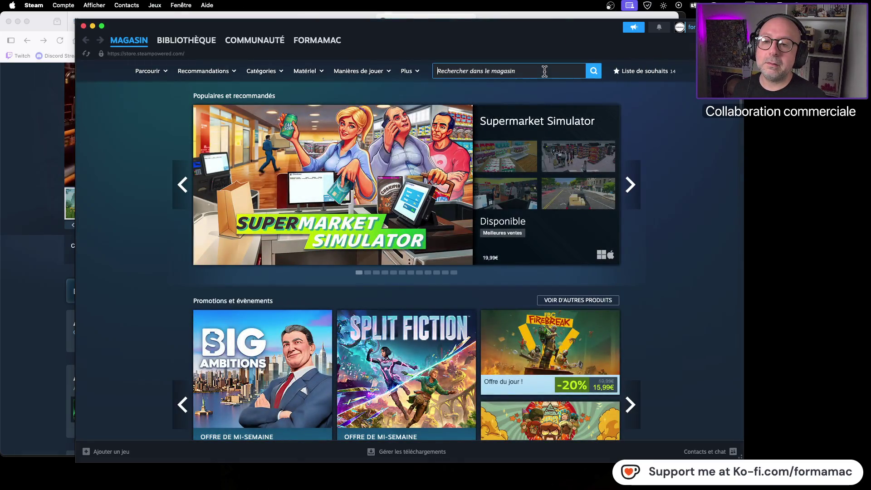
type("satis")
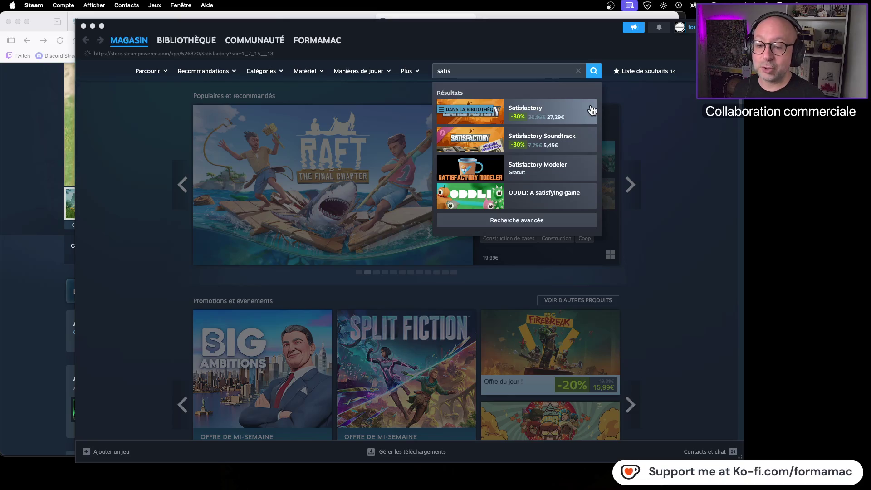
left_click(592, 110)
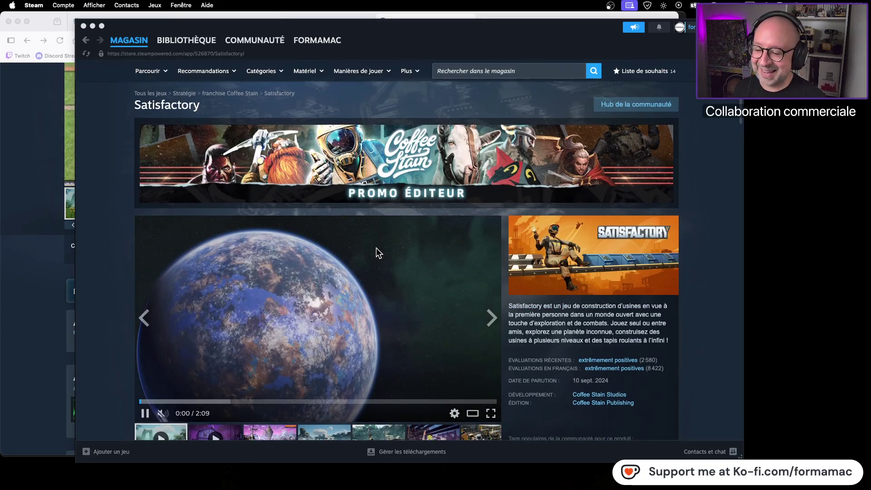
scroll(376, 250, "down", 5)
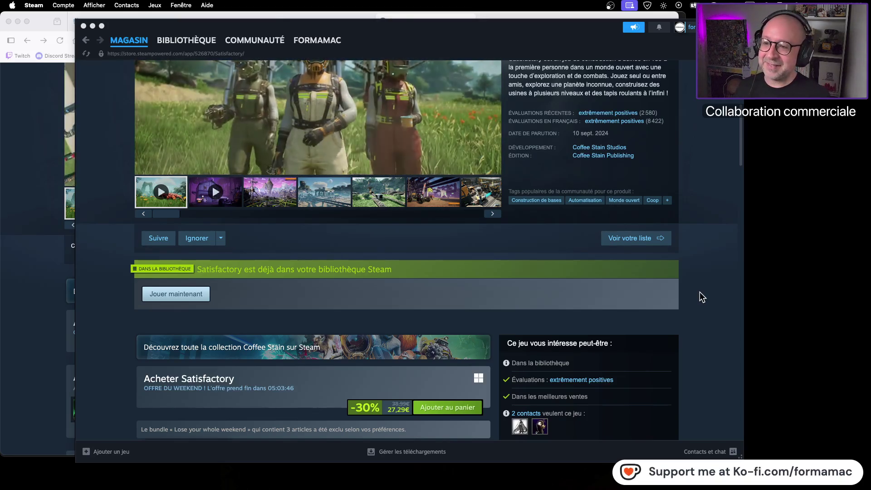
scroll(708, 293, "up", 2)
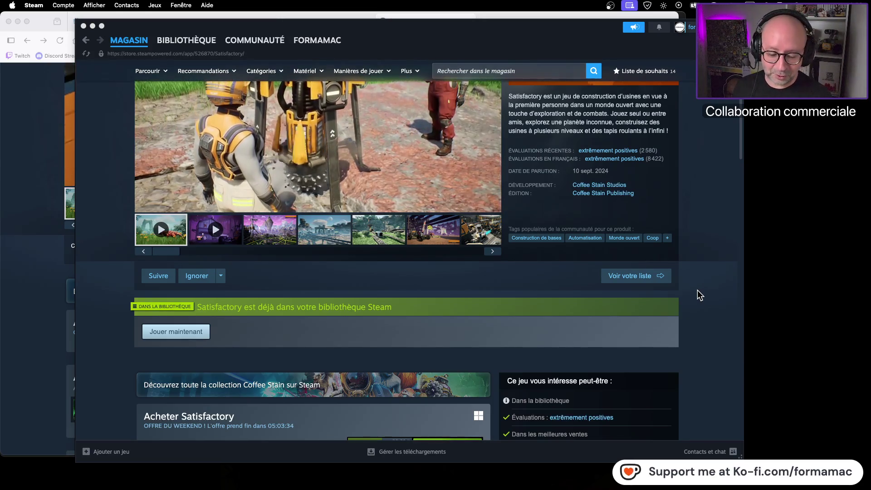
scroll(698, 288, "up", 3)
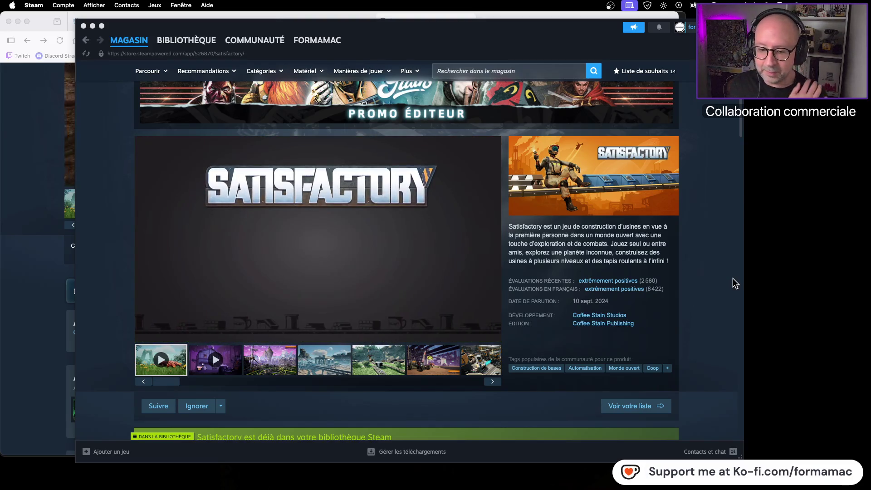
Look over the rest of the Satisfactory page, then quit the Steam client.
mouse_move(129, 39)
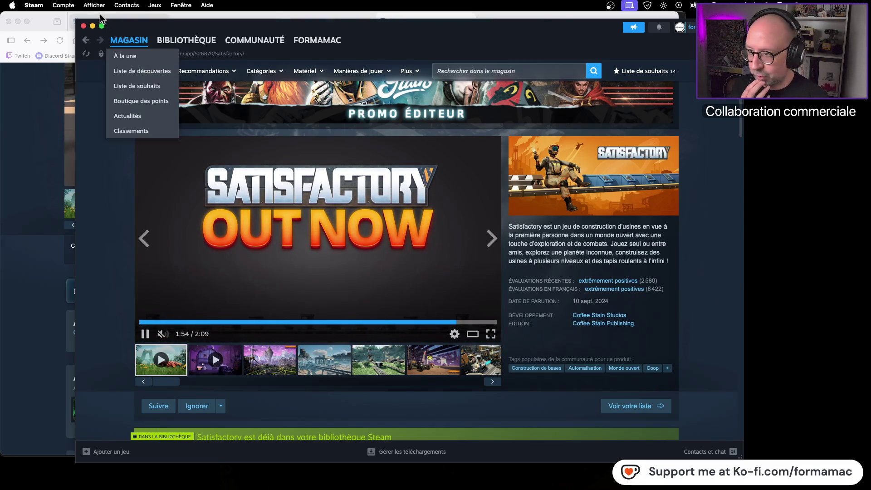
scroll(271, 343, "down", 2)
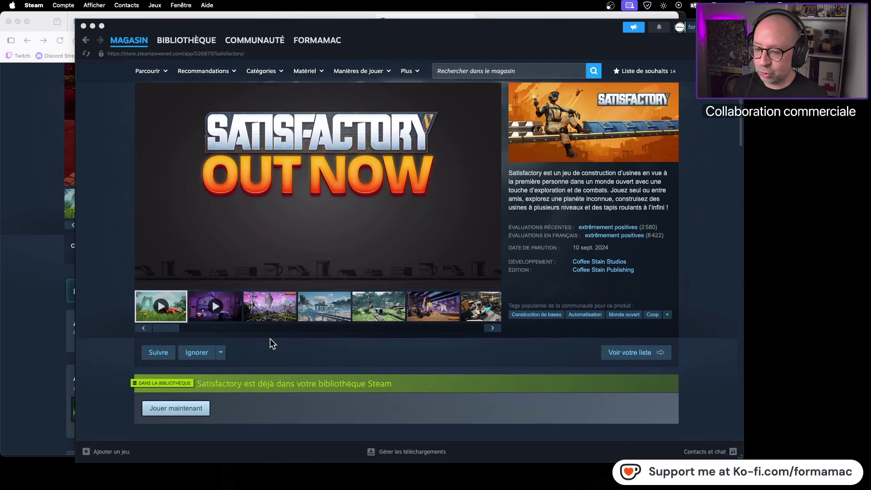
scroll(271, 339, "down", 3)
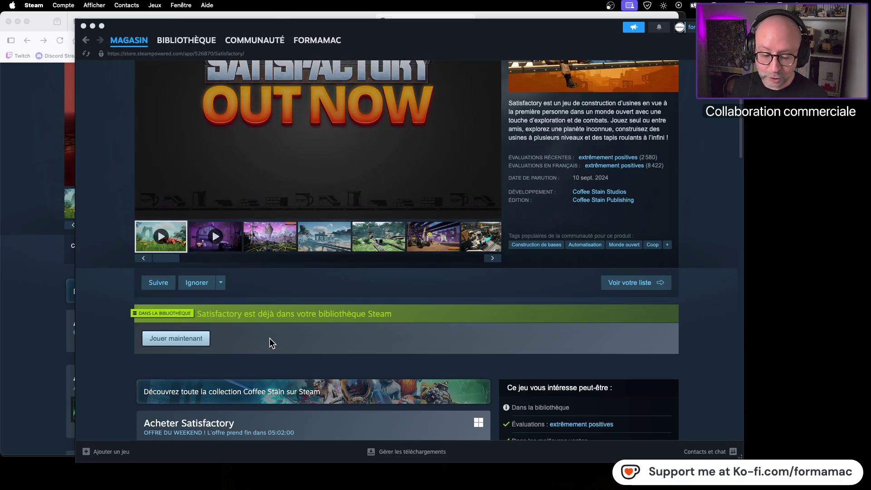
scroll(268, 337, "up", 8)
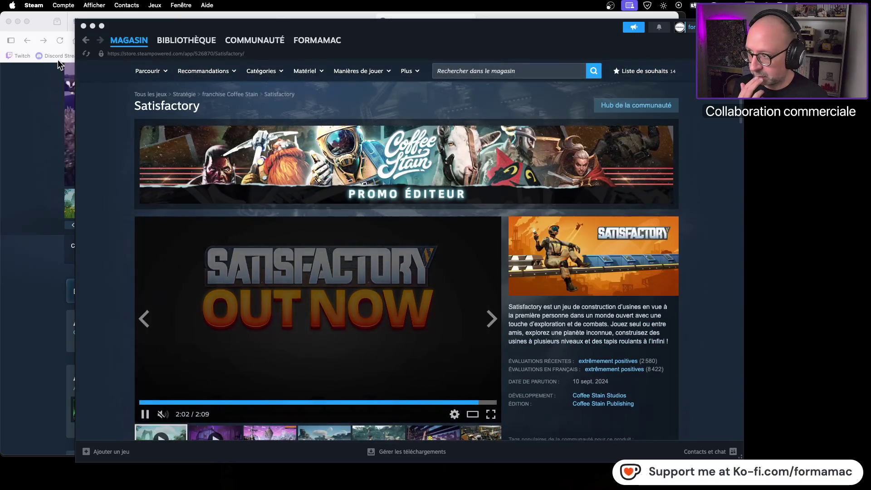
left_click(33, 5)
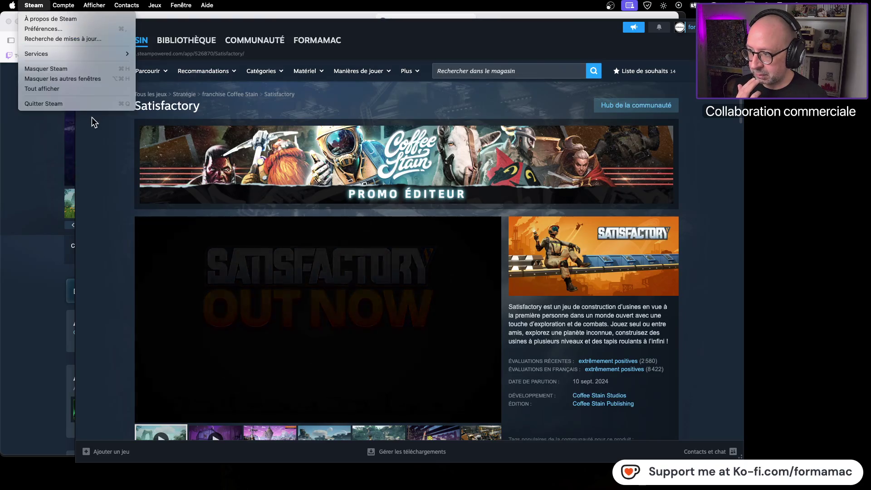
left_click(83, 103)
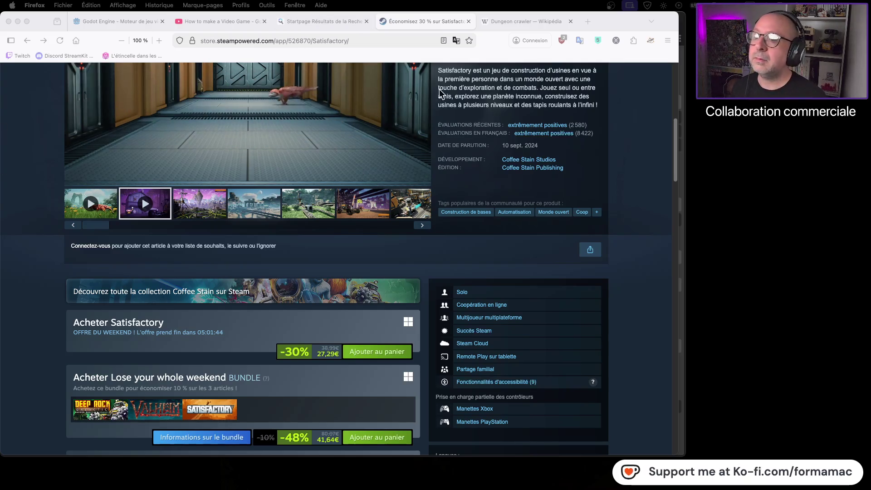
Switch back to the Startpage tab with the 'grimrock video game' results.
left_click(322, 24)
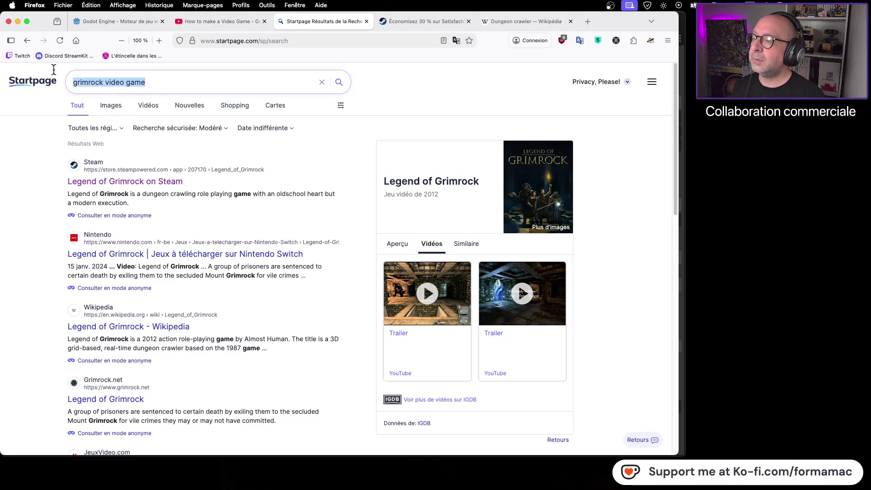
Search Startpage for 'vaporum' and open the 'Vaporum sur Steam' result.
left_click(78, 71)
type("vapo")
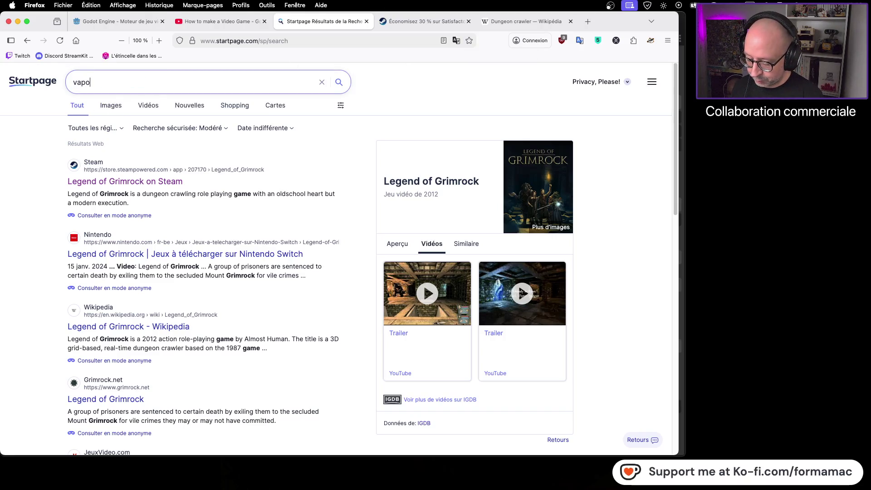
type("rum")
key("Return")
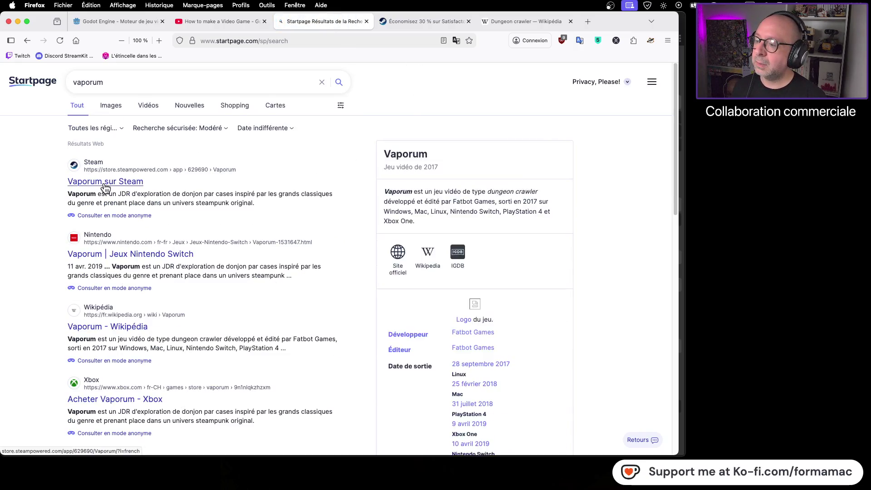
left_click(104, 183)
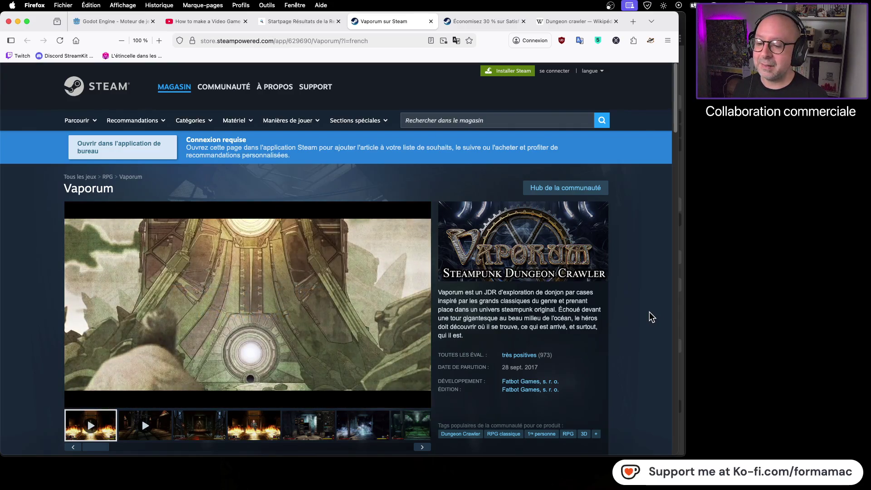
Look over the Vaporum Steam page and drag its URL onto the desktop as a link file.
scroll(650, 312, "down", 3)
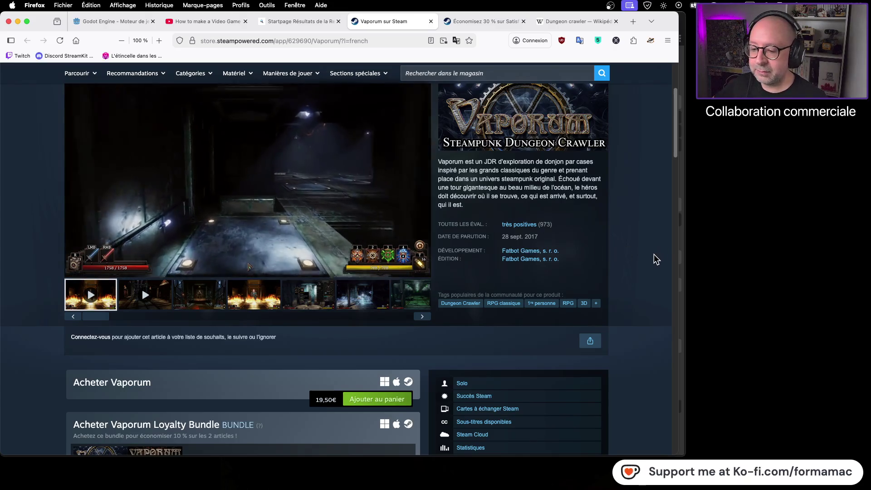
scroll(655, 257, "down", 5)
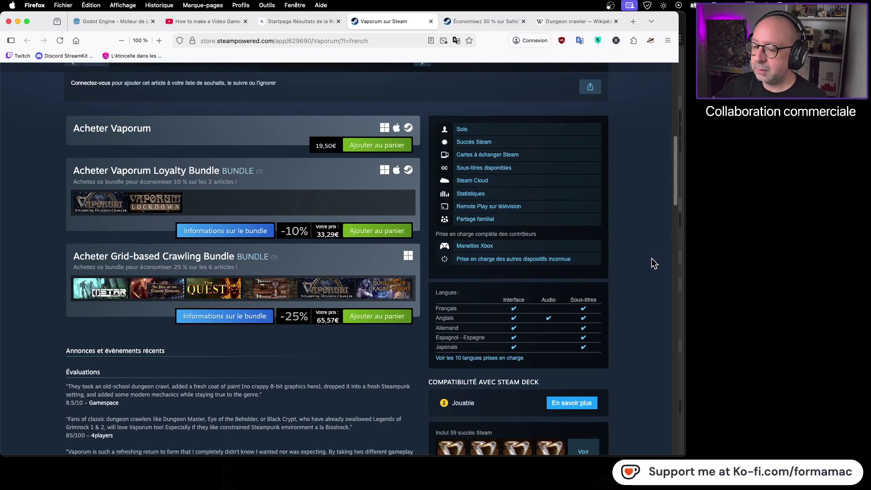
scroll(653, 264, "down", 5)
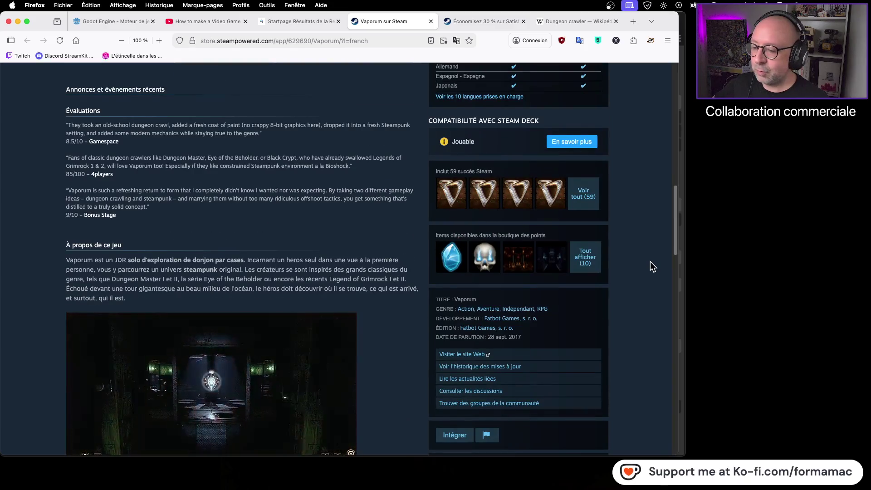
scroll(650, 262, "up", 10)
mouse_move(192, 41)
left_mouse_down()
mouse_move(693, 124)
mouse_move(791, 121)
mouse_move(770, 130)
left_mouse_up()
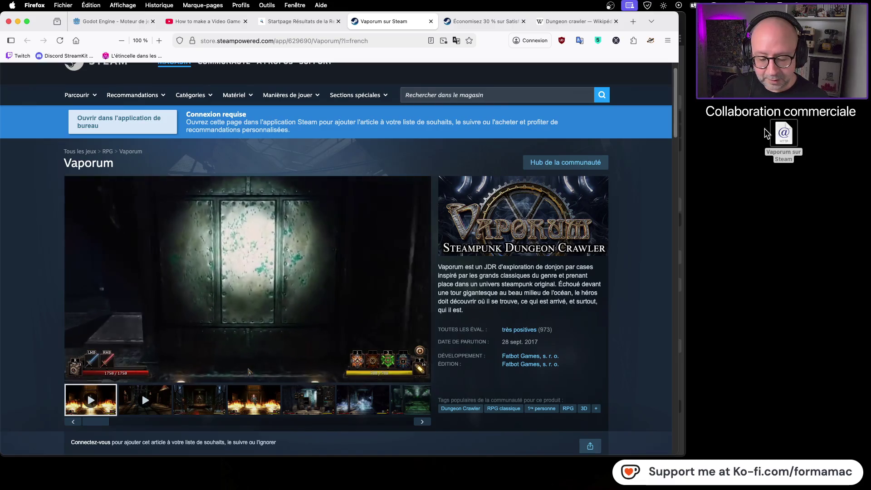
key("super+Tab")
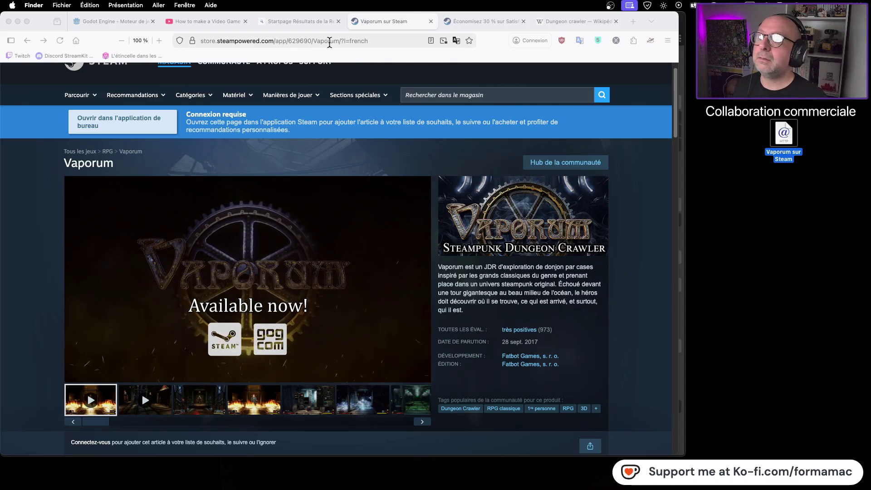
Refine the Vaporum Startpage search with 'gog' and open the GOG.com store result.
left_click(296, 28)
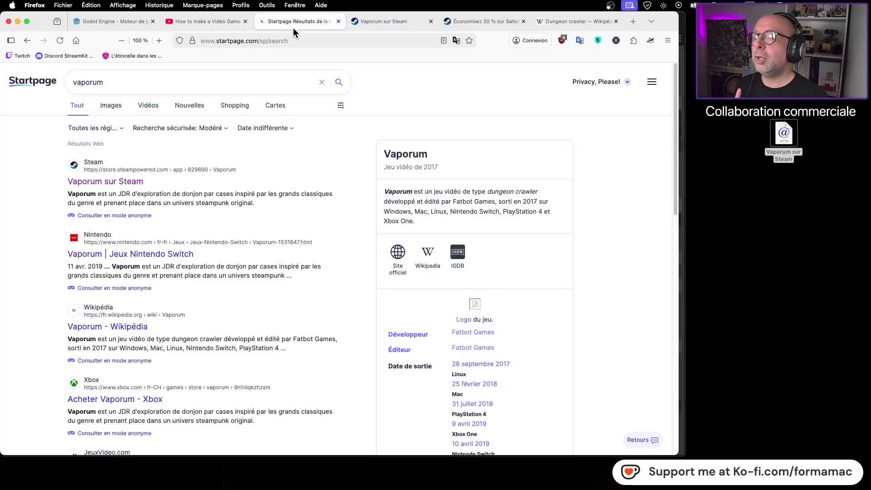
left_click(125, 77)
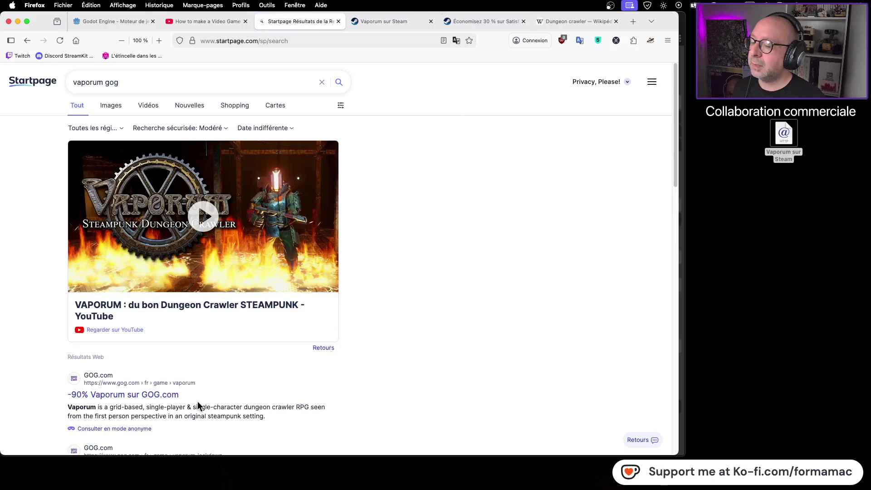
left_click(143, 396)
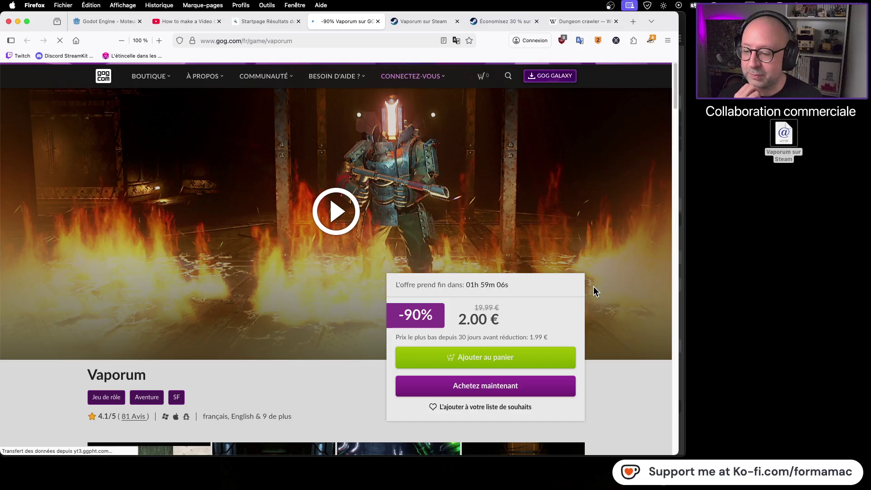
Scroll down to Vaporum's system requirements on GOG.com and select the Linux platform.
scroll(607, 307, "down", 3)
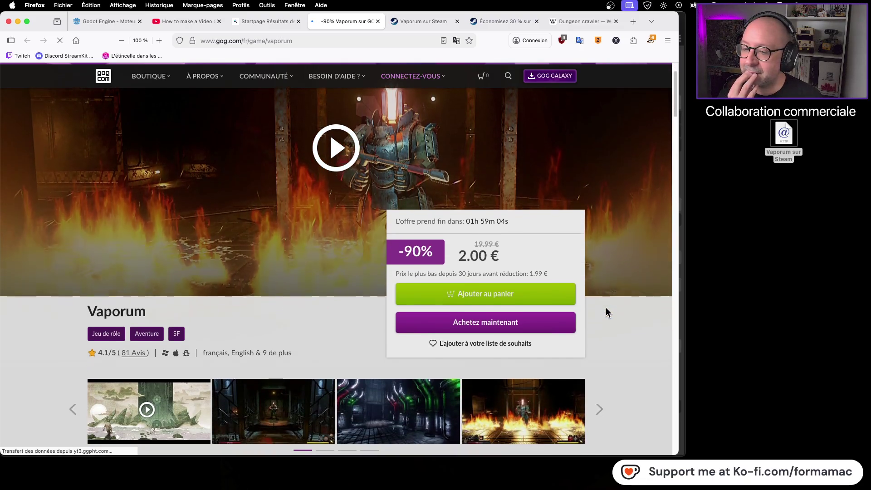
scroll(606, 307, "up", 3)
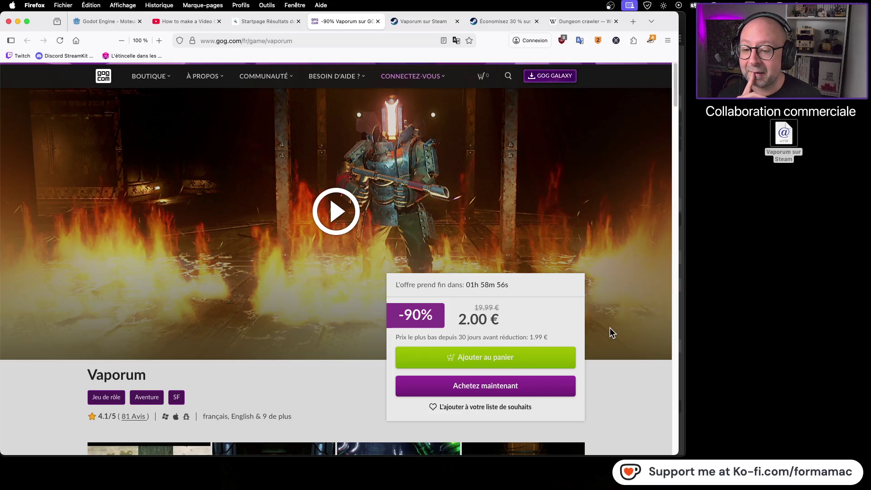
scroll(610, 329, "down", 3)
scroll(610, 330, "down", 6)
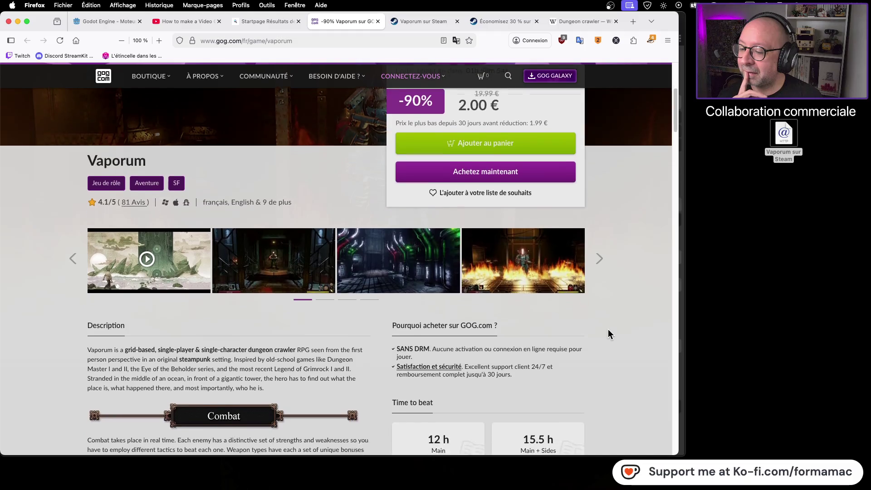
scroll(606, 329, "down", 1)
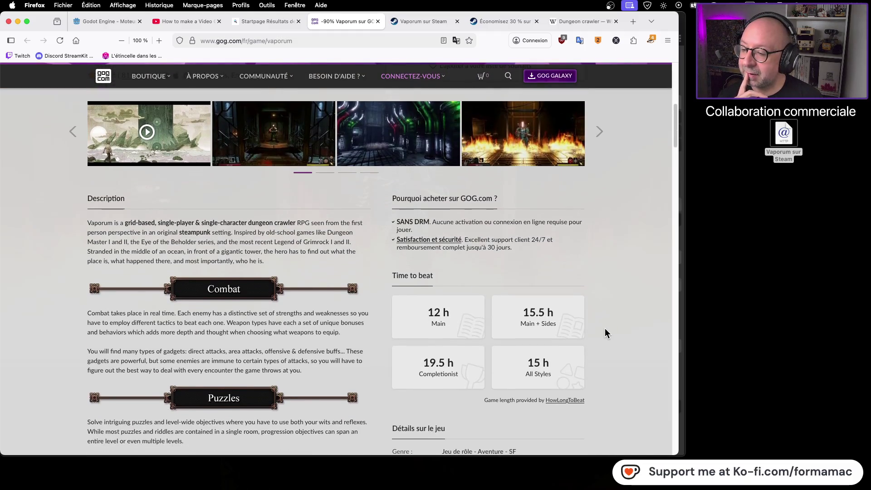
scroll(606, 328, "down", 2)
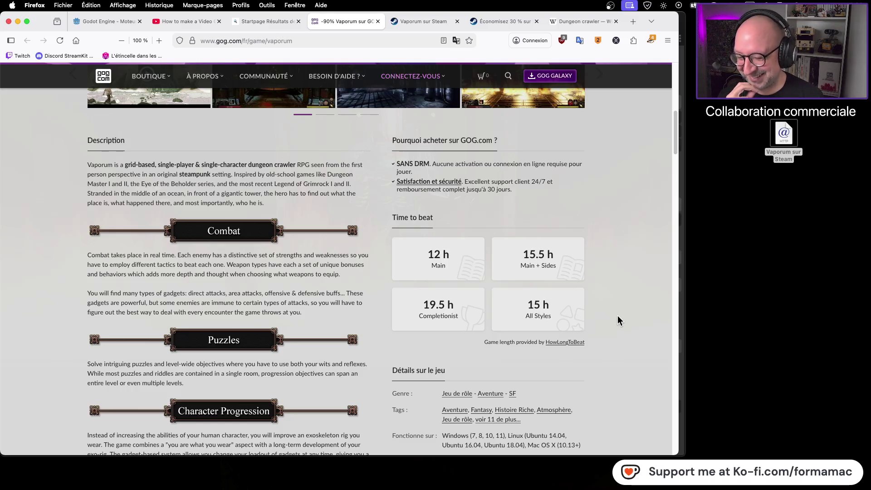
scroll(620, 316, "down", 4)
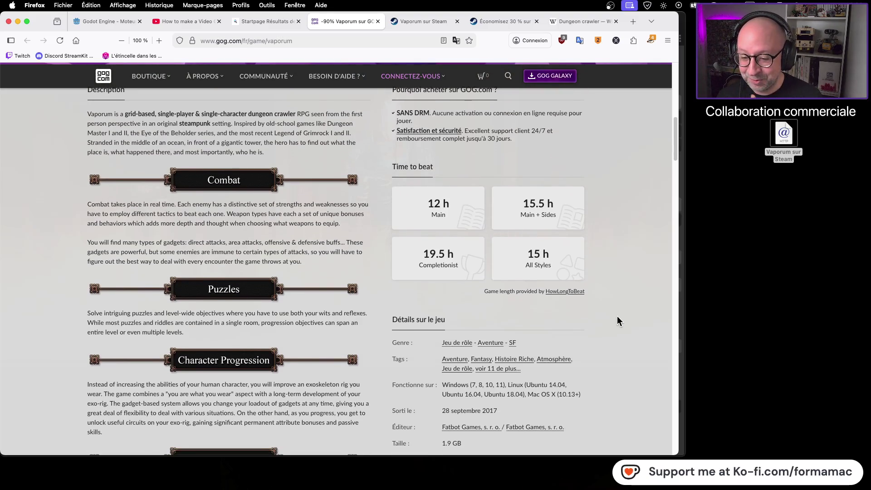
scroll(616, 325, "down", 8)
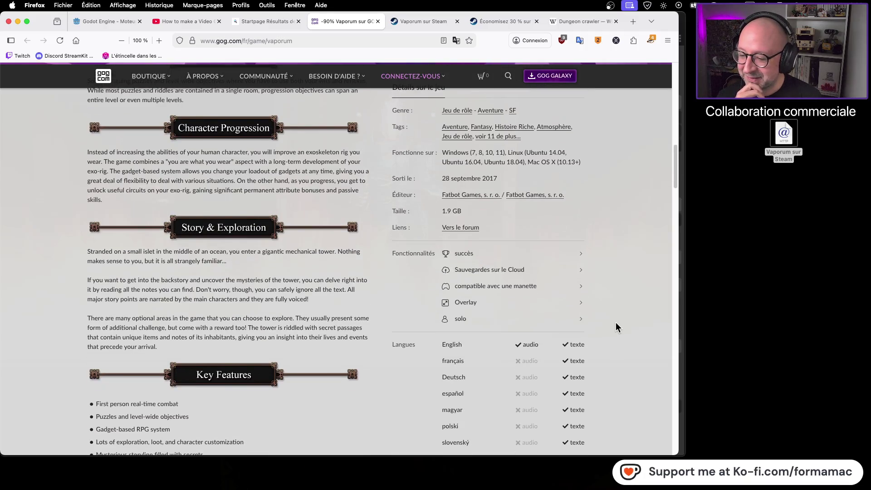
scroll(616, 328, "down", 1)
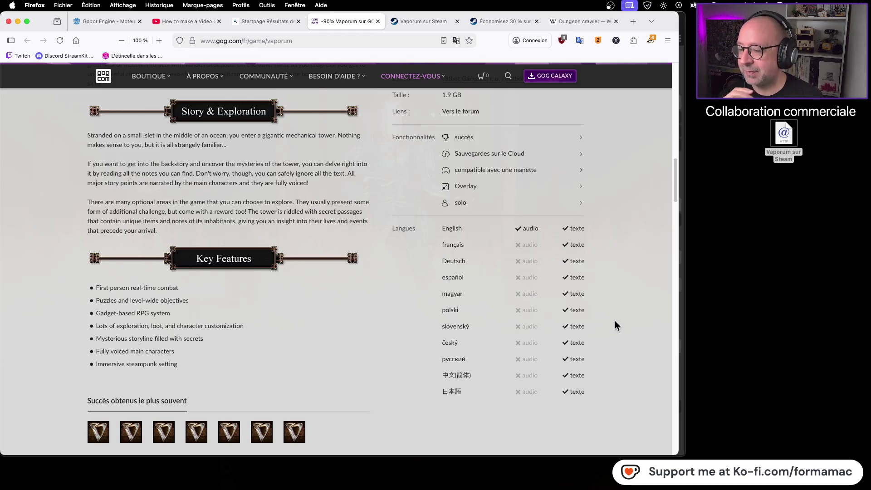
scroll(612, 321, "down", 5)
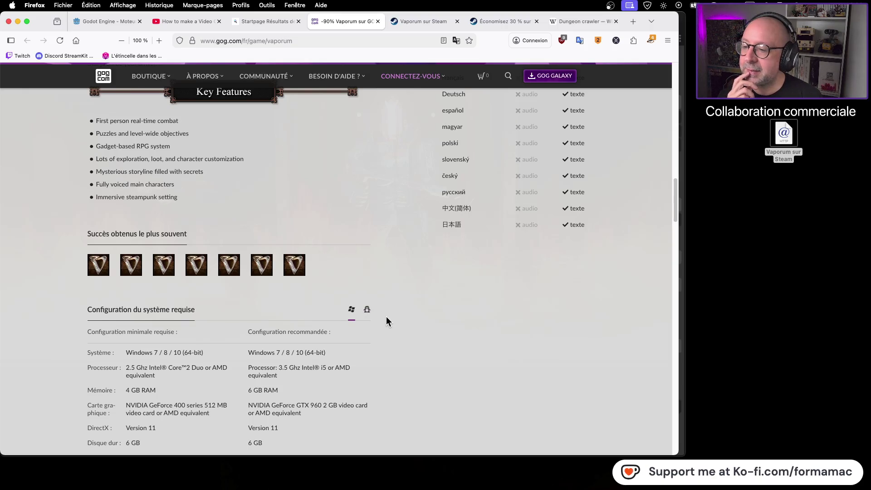
scroll(385, 320, "up", 10)
scroll(383, 320, "up", 10)
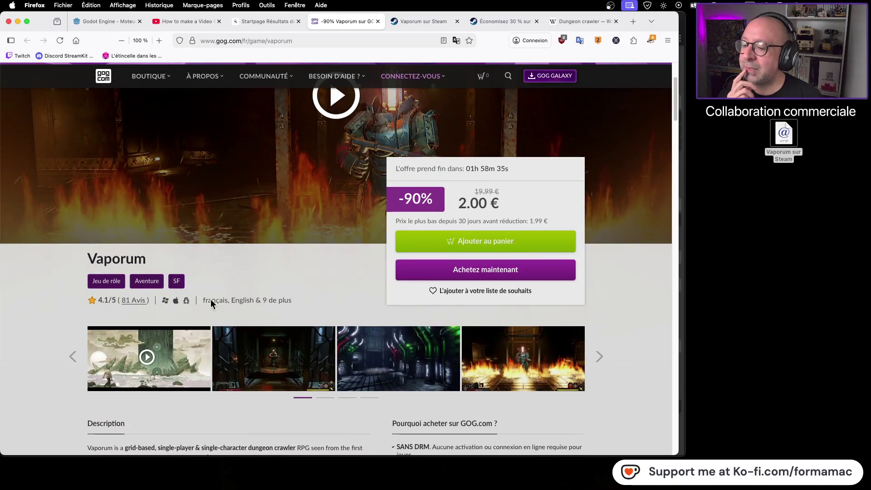
scroll(383, 322, "down", 5)
scroll(380, 323, "down", 20)
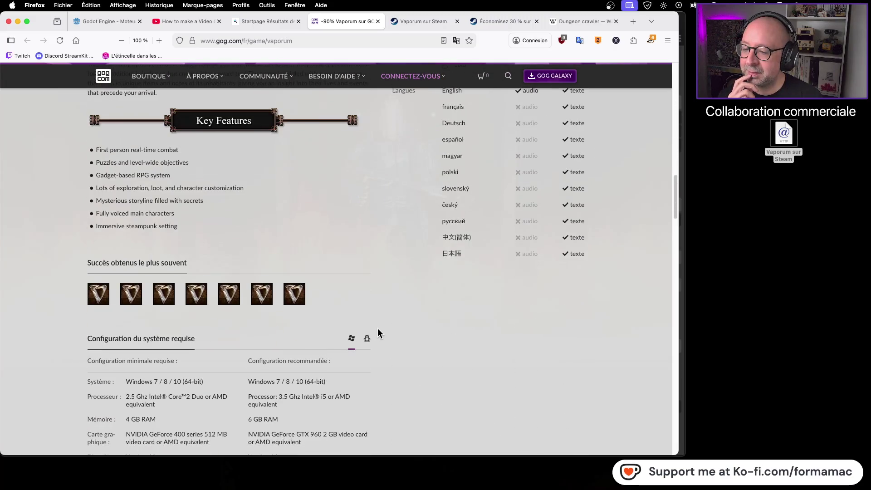
left_click(367, 341)
Check the Linux requirements, including Ubuntu 14.04 minimum, then return to the top of the page.
scroll(432, 344, "down", 1)
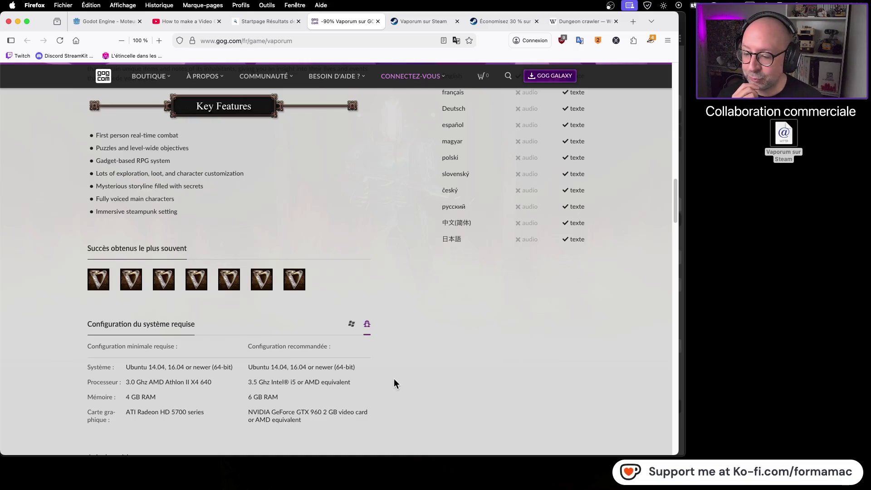
scroll(394, 380, "up", 7)
scroll(397, 380, "up", 15)
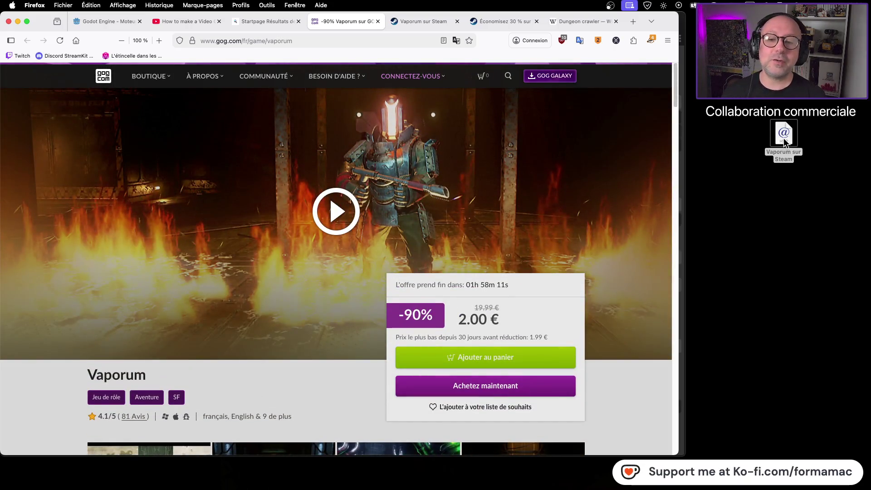
Delete the 'Vaporum sur Steam' desktop link and drag the GOG page URL to the desktop.
left_click(783, 137)
key("super+BackSpace")
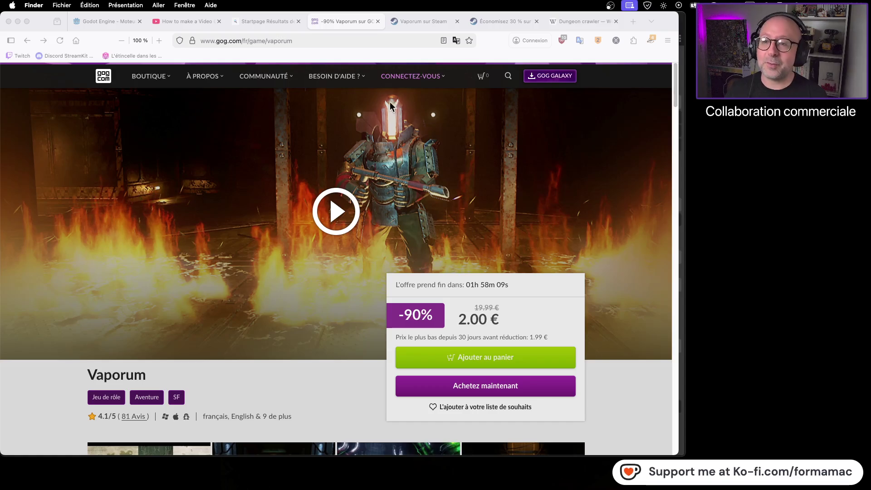
left_click(196, 40)
mouse_move(195, 40)
left_mouse_down()
mouse_move(716, 156)
mouse_move(789, 162)
mouse_move(788, 183)
left_mouse_up()
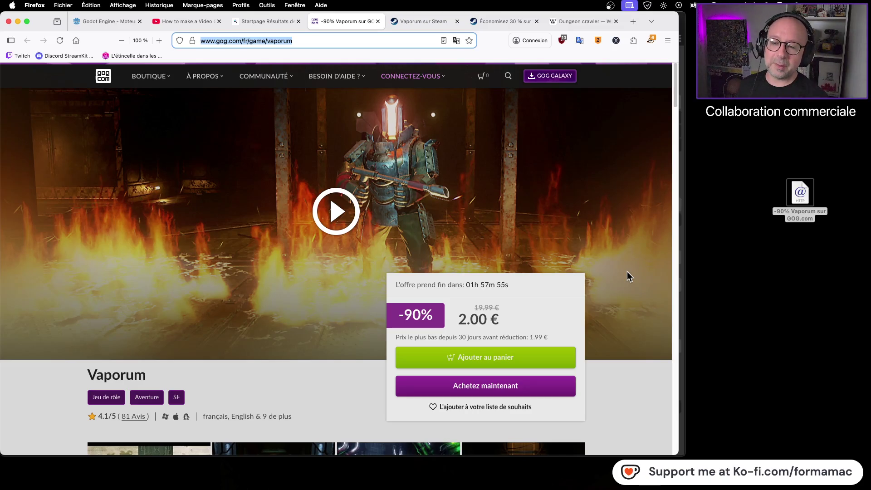
left_click(611, 233)
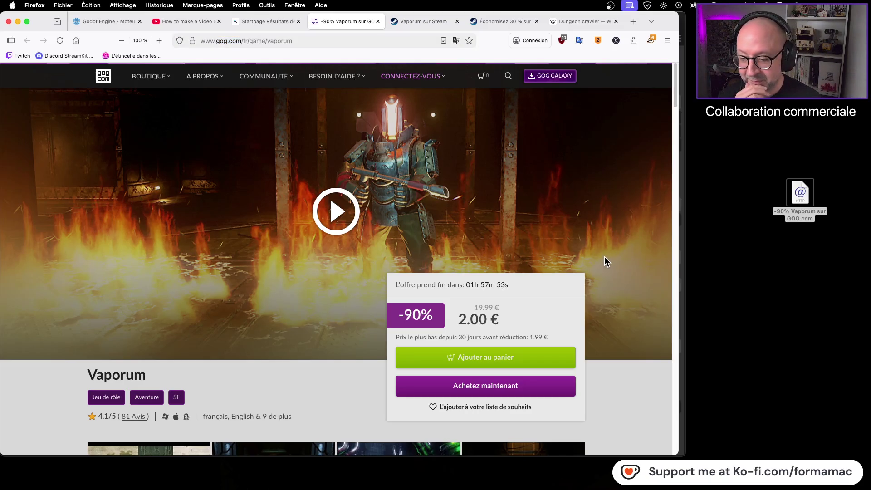
Browse further through Vaporum's GOG.com store page.
scroll(615, 281, "down", 2)
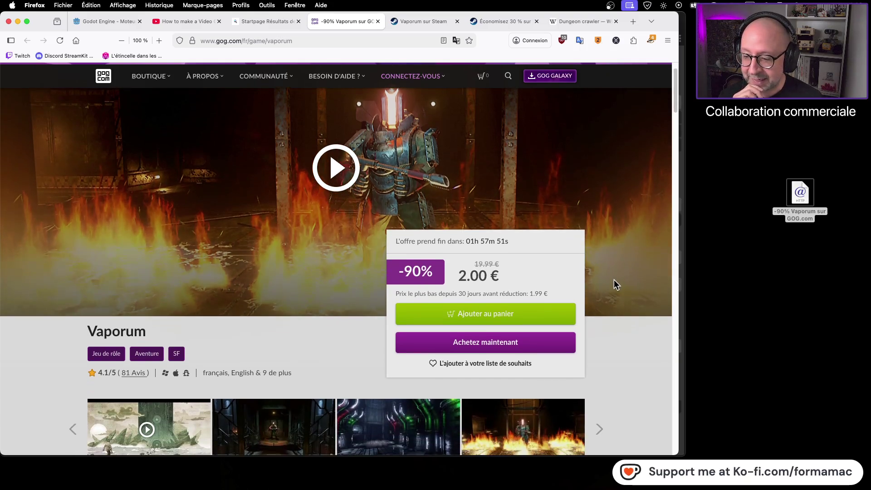
scroll(614, 285, "down", 3)
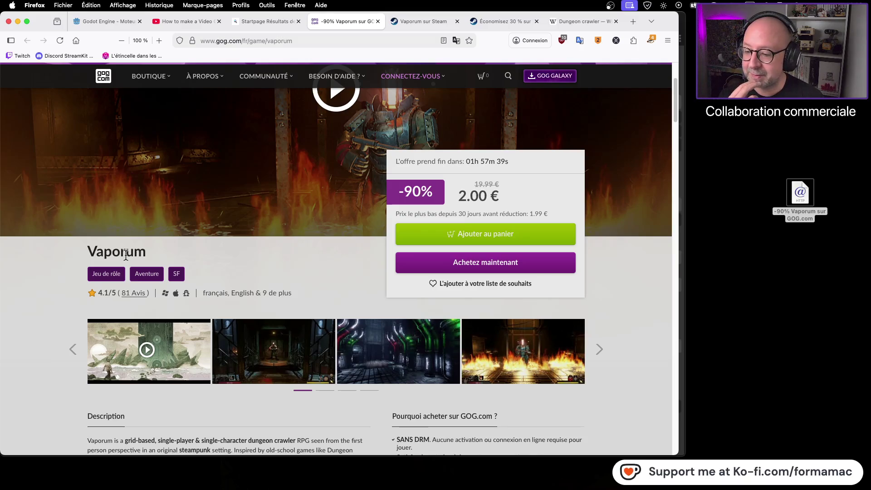
scroll(198, 268, "down", 5)
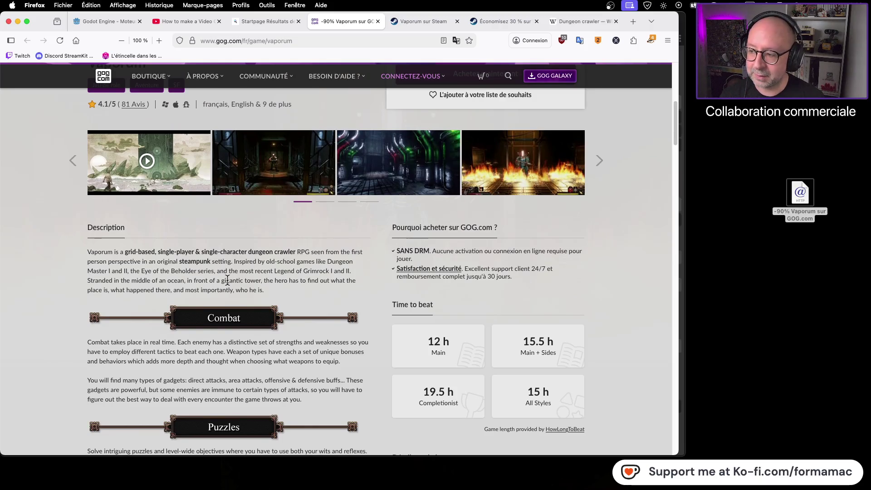
scroll(228, 280, "up", 7)
scroll(231, 278, "up", 2)
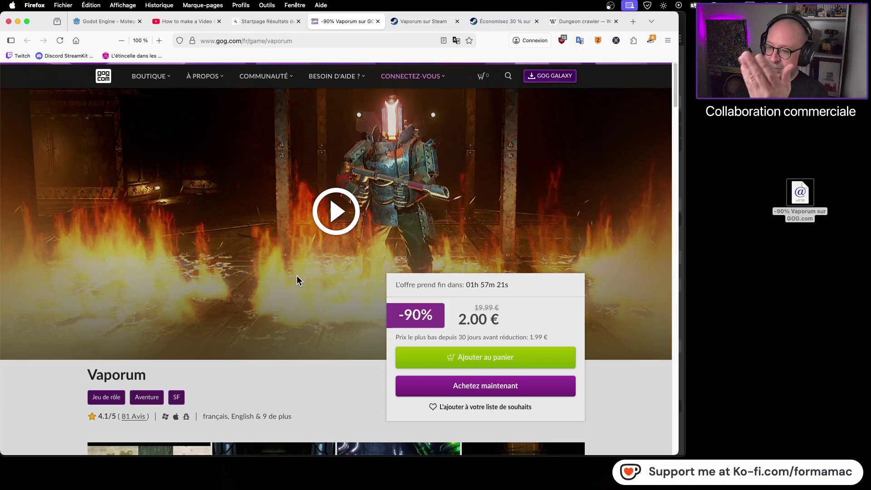
scroll(354, 247, "down", 1)
scroll(354, 246, "down", 3)
scroll(353, 247, "up", 3)
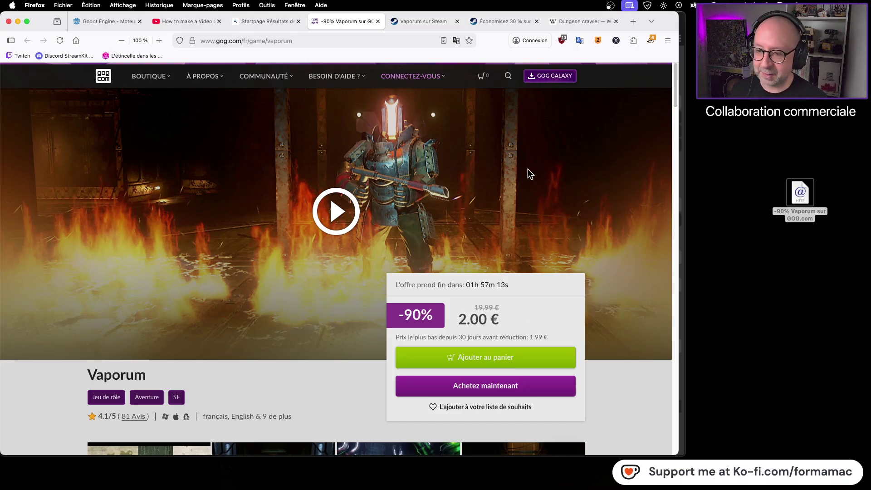
Return Startpage to its home page and skim the Dungeon crawler Wikipedia article.
left_click(264, 22)
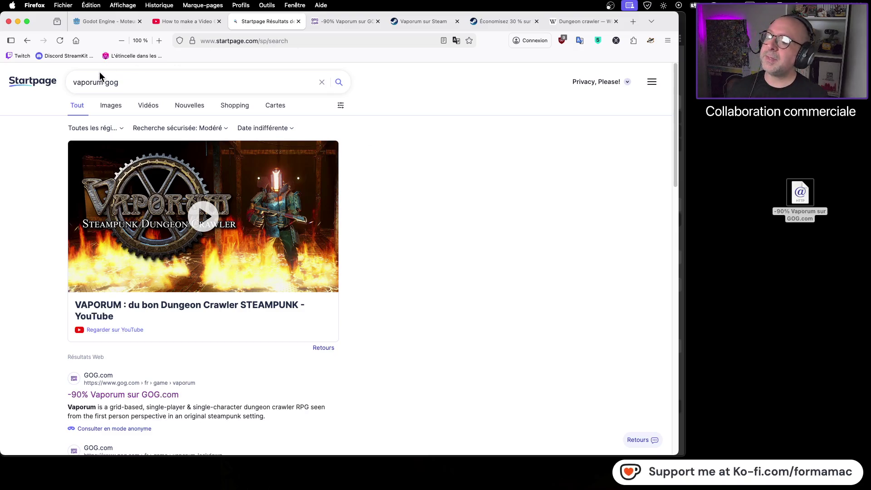
left_click(56, 85)
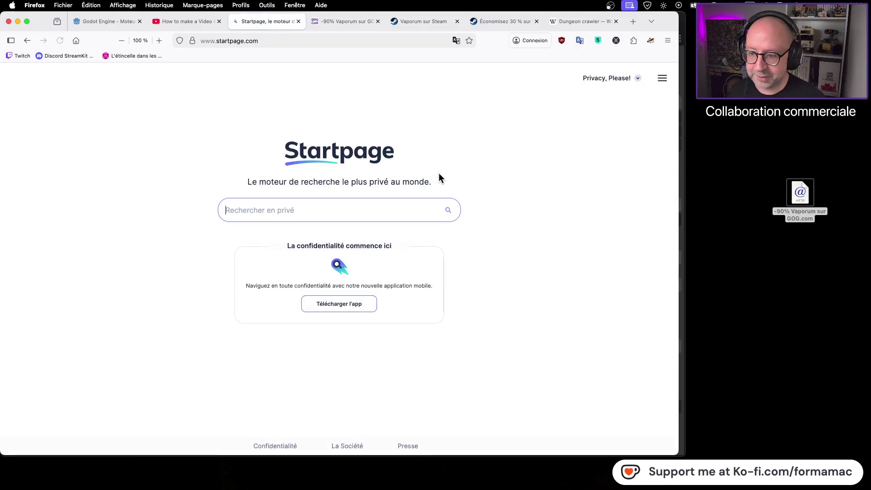
left_click(585, 24)
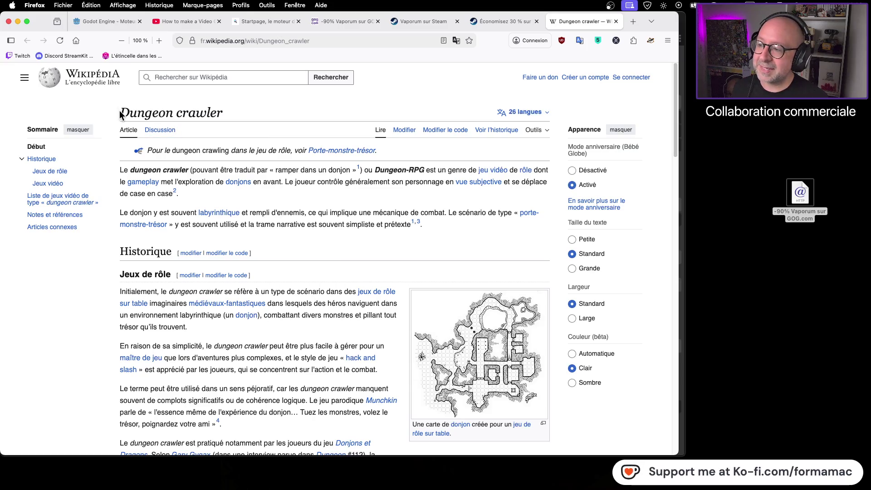
left_click_drag(148, 109, 236, 107)
left_click(253, 115)
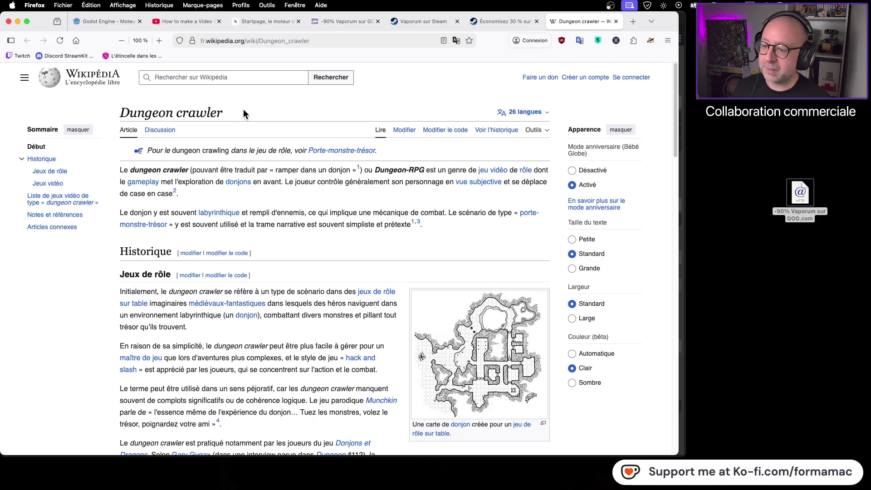
mouse_move(242, 111)
left_mouse_down()
mouse_move(164, 113)
mouse_move(132, 104)
left_mouse_up()
left_click(260, 103)
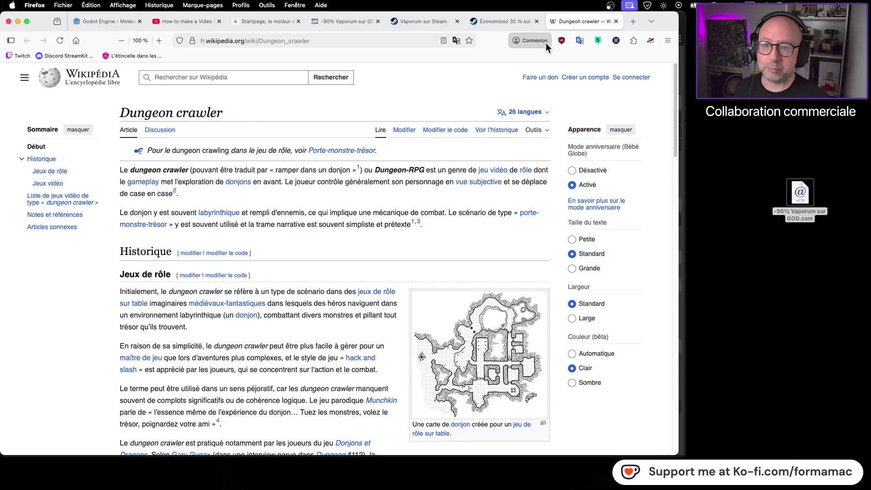
Close the Dungeon crawler, Satisfactory, Vaporum Steam and Vaporum GOG tabs.
left_click(616, 21)
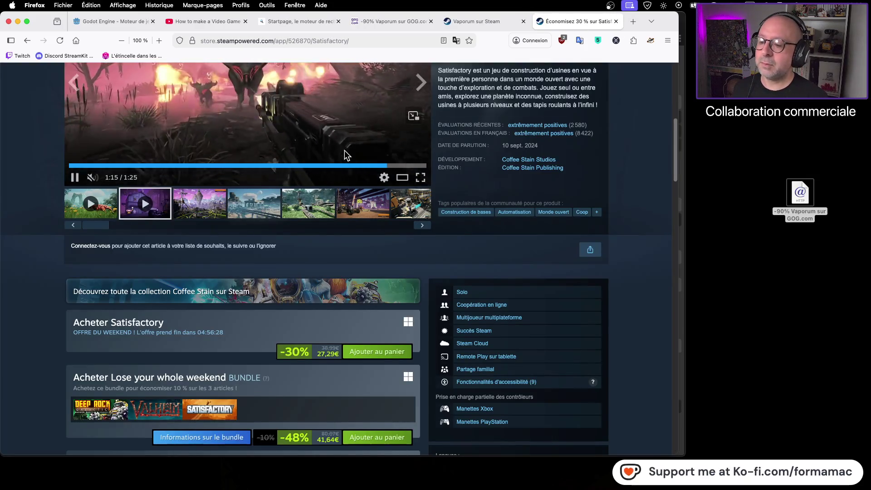
scroll(345, 154, "up", 5)
scroll(447, 117, "up", 3)
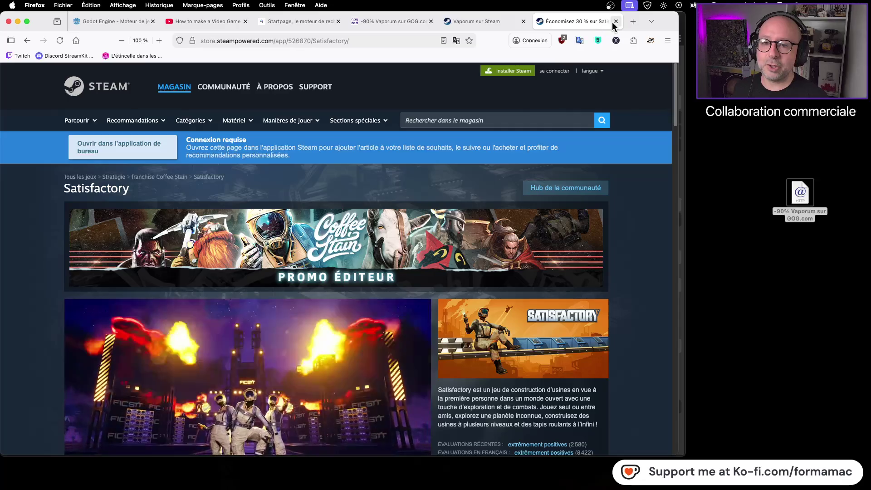
left_click(616, 21)
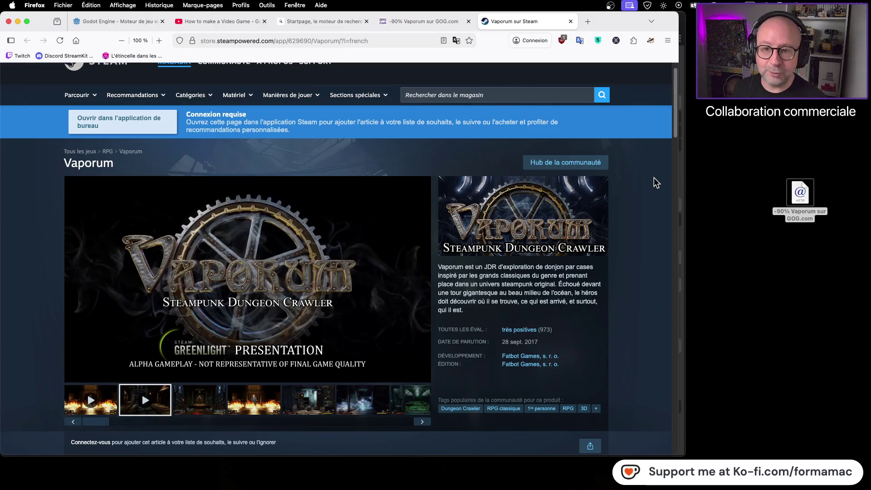
left_click(571, 22)
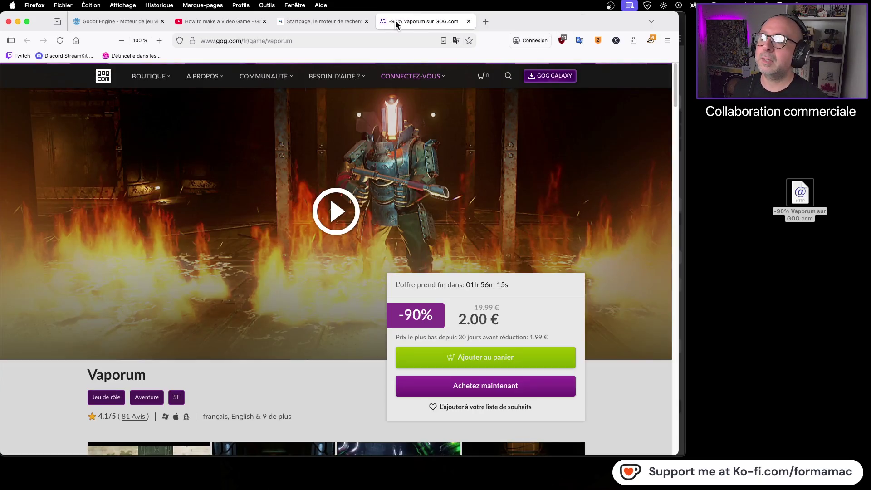
left_click(469, 21)
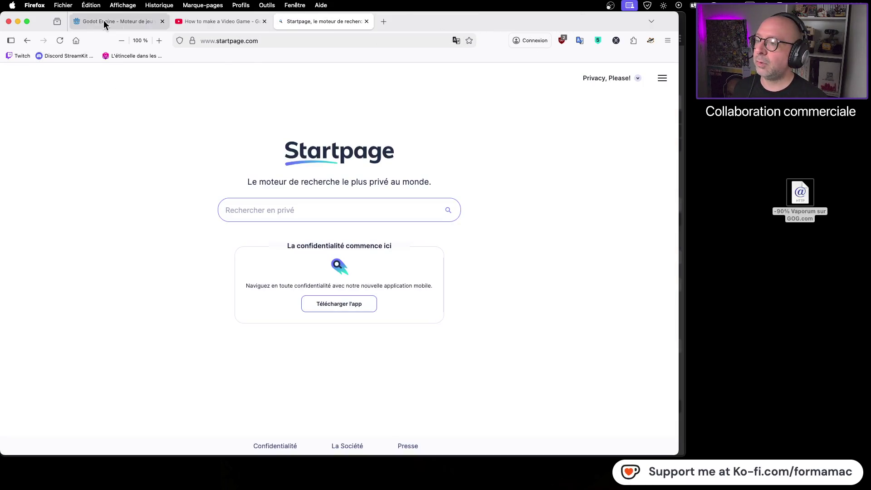
left_click(206, 22)
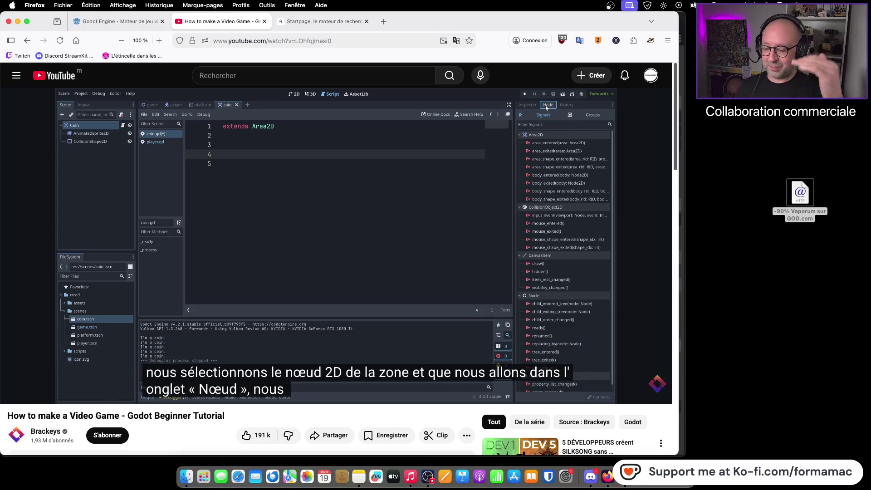
Play the Brackeys tutorial and pause it at 31:56, where the coin's Area2D signals are shown.
mouse_move(502, 298)
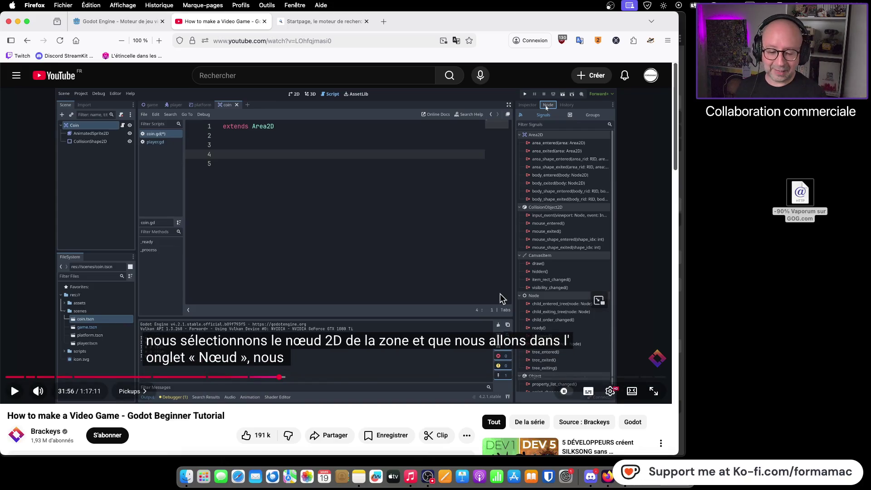
key("space")
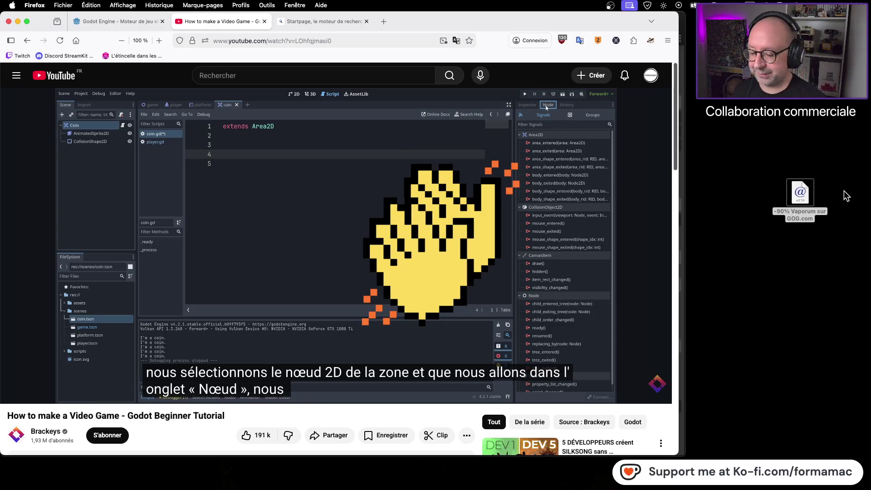
mouse_move(367, 207)
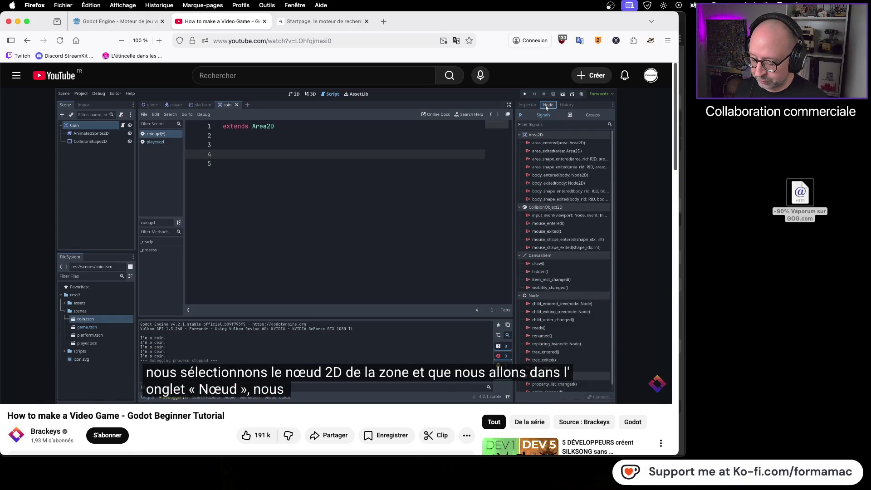
key("XF86AudioPlay")
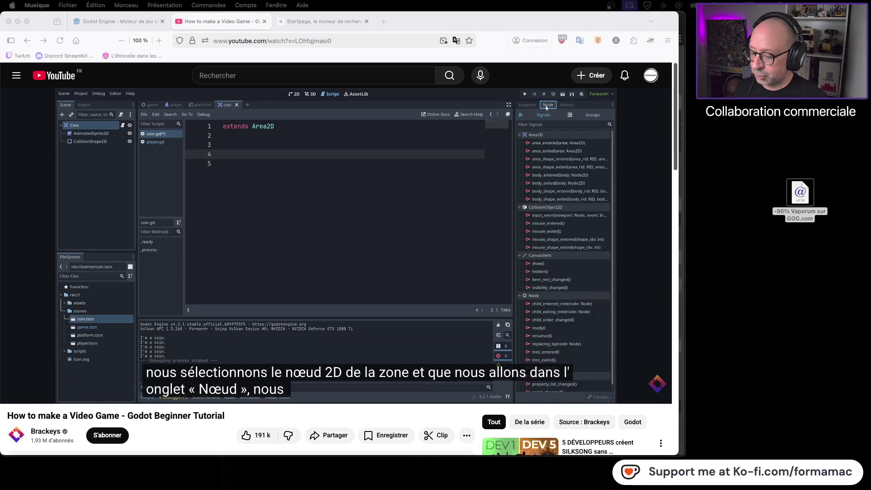
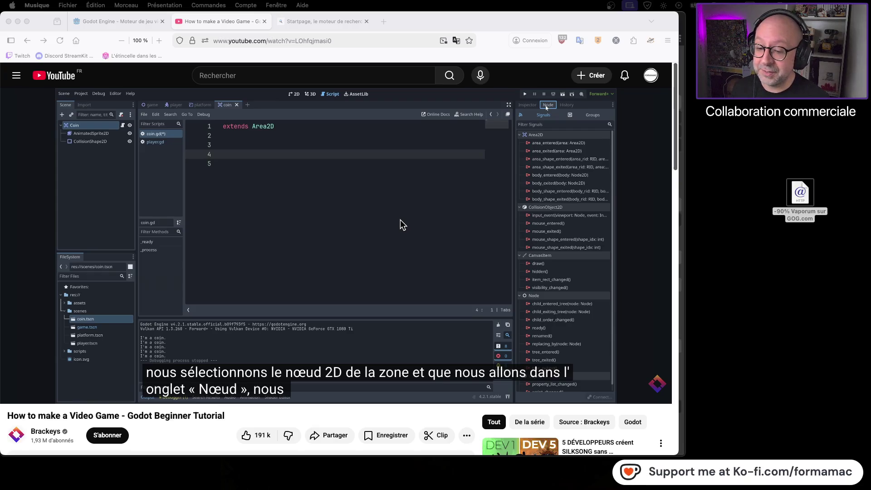
Play the tutorial to about 31:58, where the coin's Area2D signals are listed, then return to Godot.
left_click(390, 231)
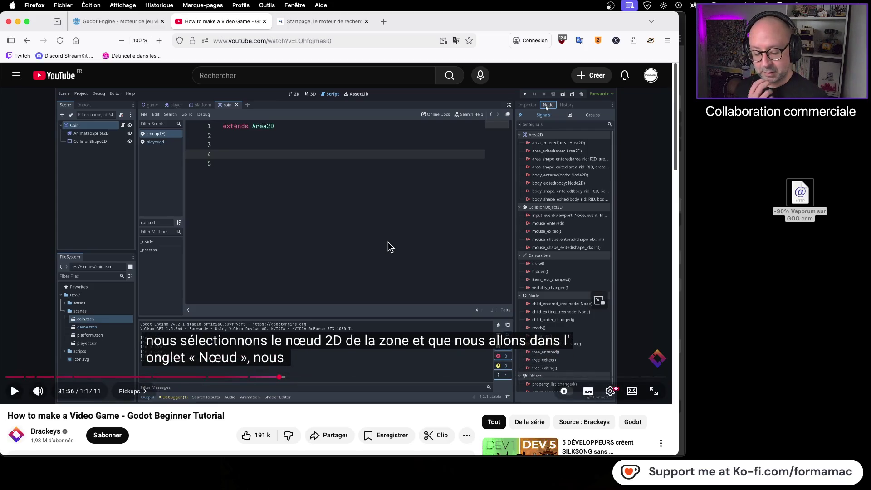
mouse_move(251, 489)
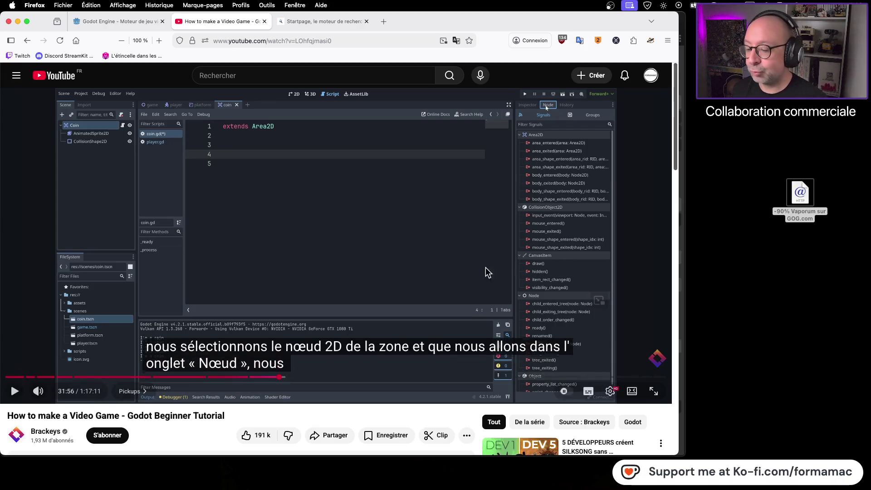
left_click(383, 272)
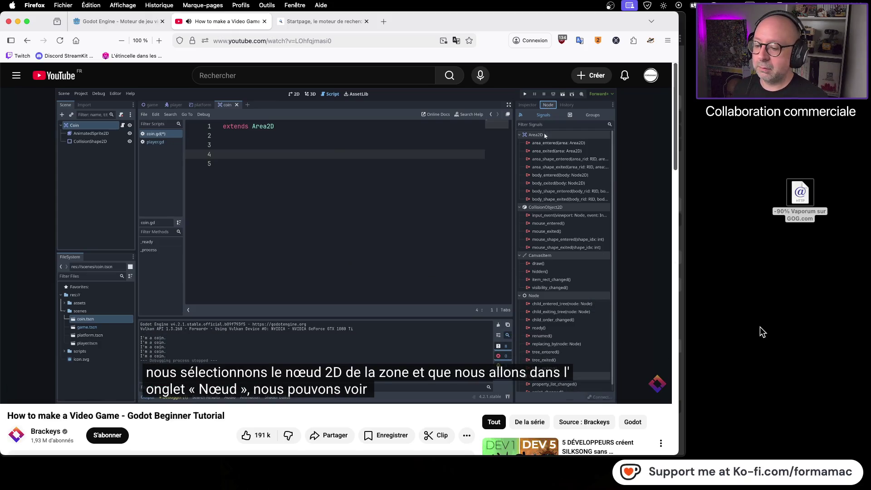
left_click(456, 297)
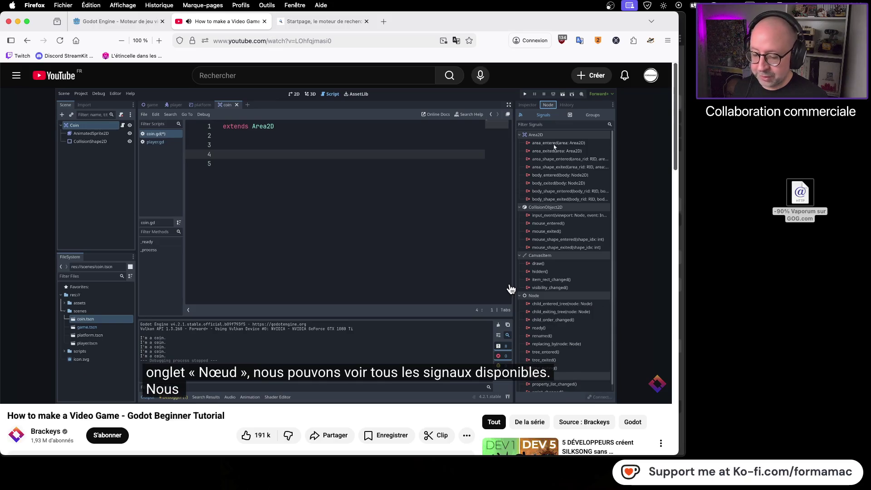
key("super+Tab")
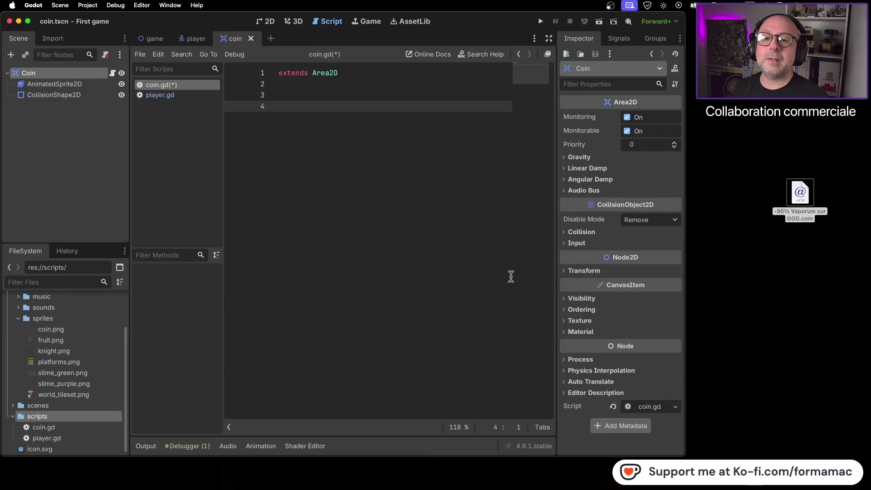
Look over the Coin node's list of signals in the Node dock, then go back to the tutorial.
left_click(618, 38)
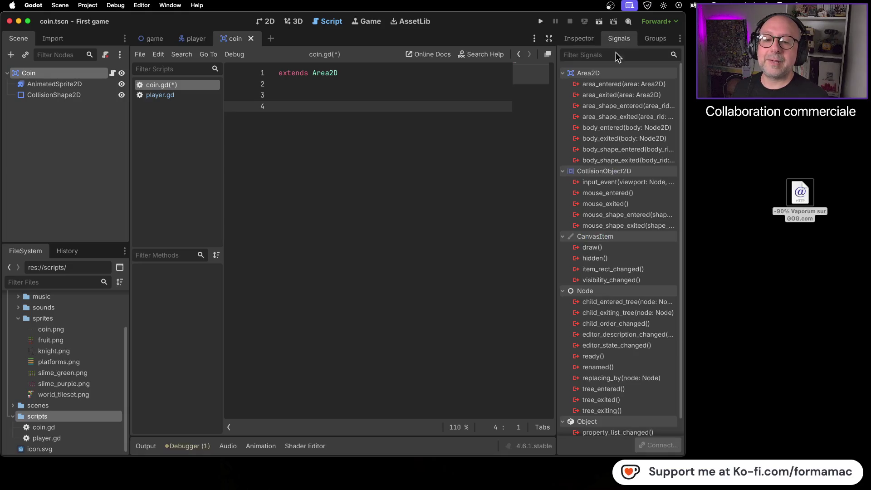
scroll(599, 273, "down", 2)
scroll(601, 282, "up", 2)
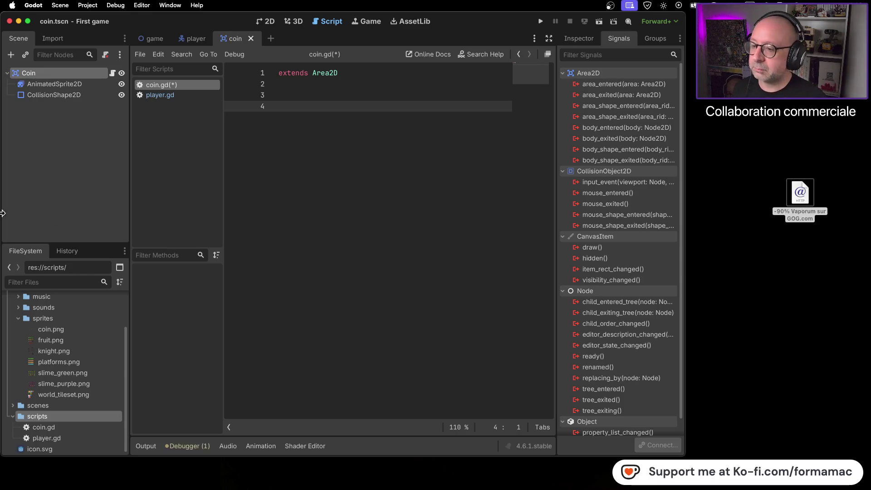
key("super+Tab")
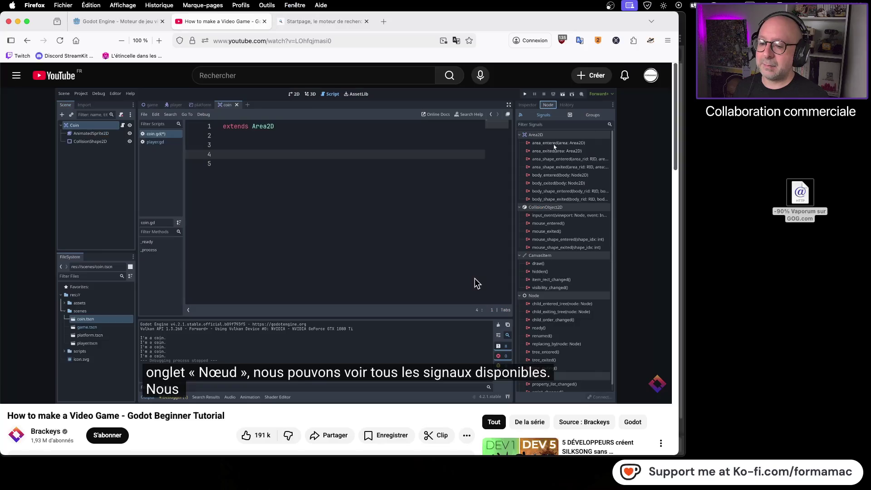
Play a bit more of the tutorial, then select body_entered in Godot's Signals list.
left_click(429, 272)
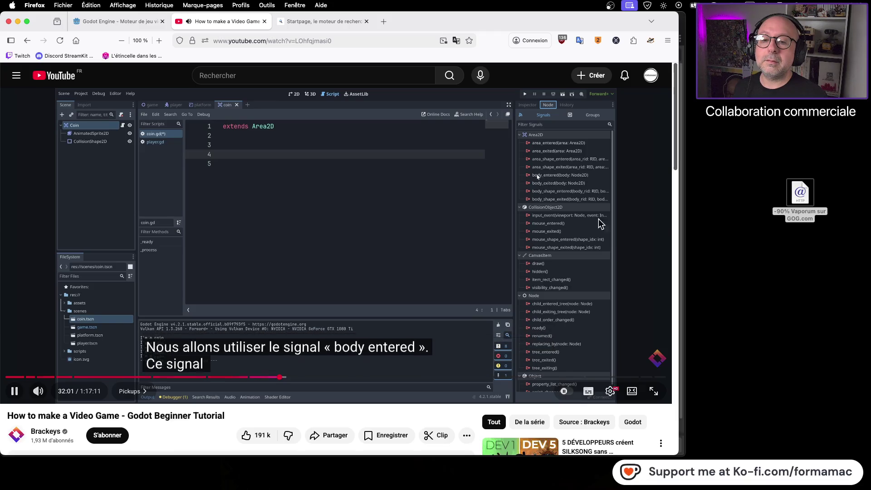
left_click(627, 224)
key("super+Tab")
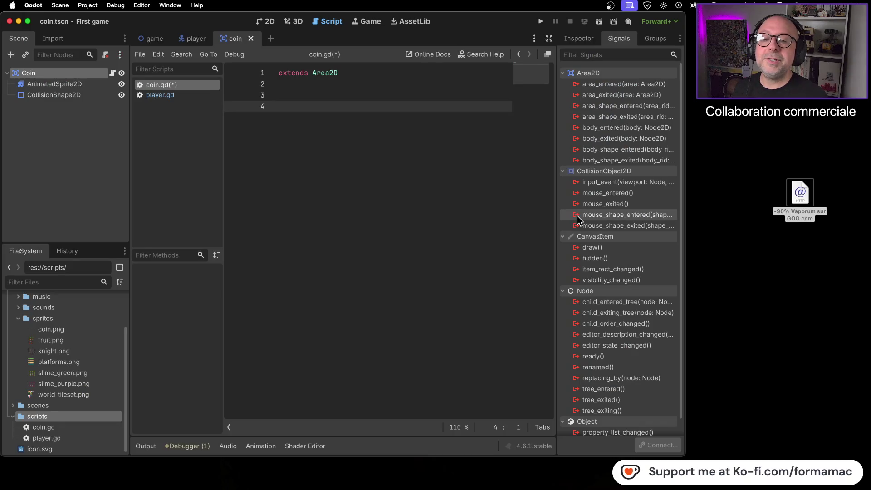
left_click(618, 129)
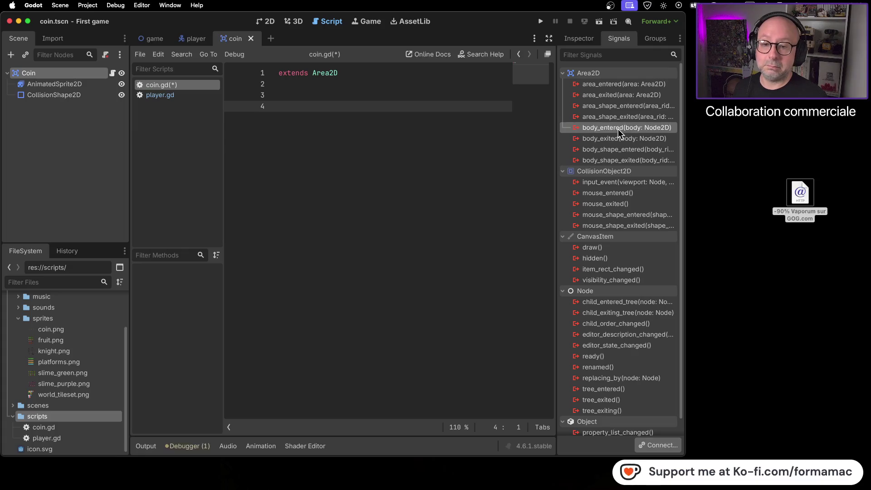
key("super+Tab")
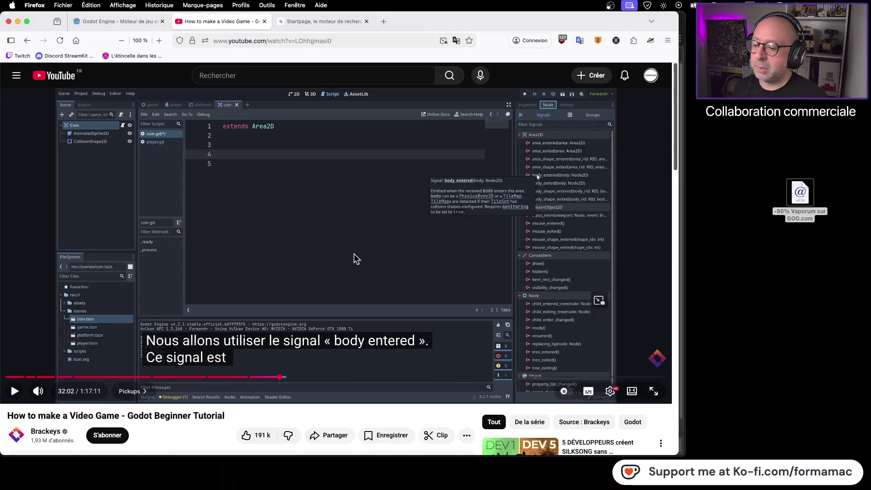
Watch the tutorial connect body_entered to an _on_body_entered function, then return to Godot.
left_click(372, 252)
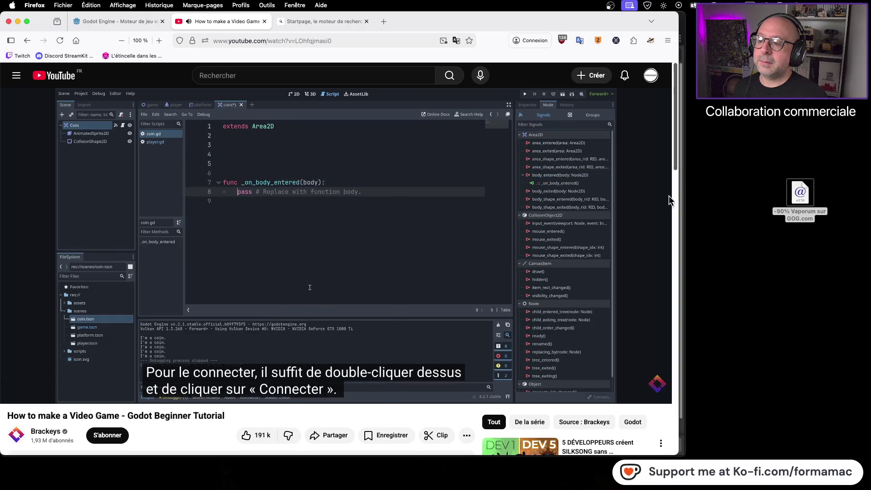
left_click(467, 238)
key("super+Tab")
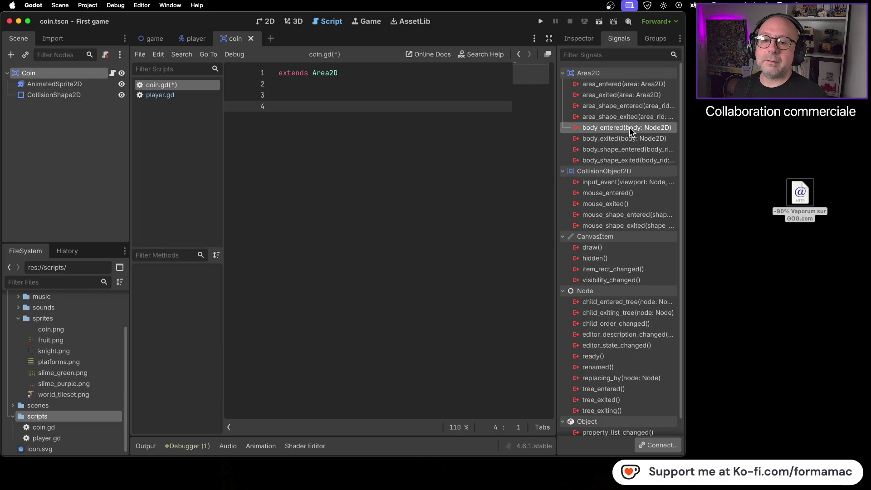
Connect the Coin's body_entered signal to a new _on_body_entered function in coin.gd.
double_click(630, 129)
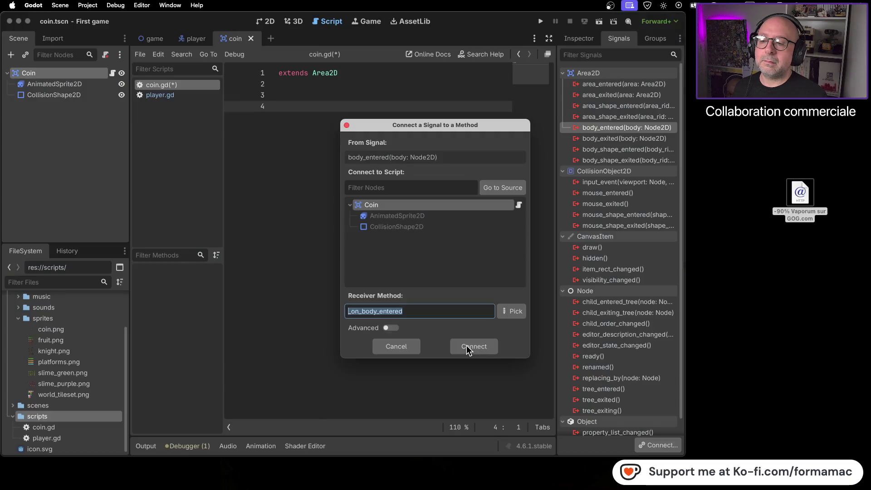
left_click(467, 345)
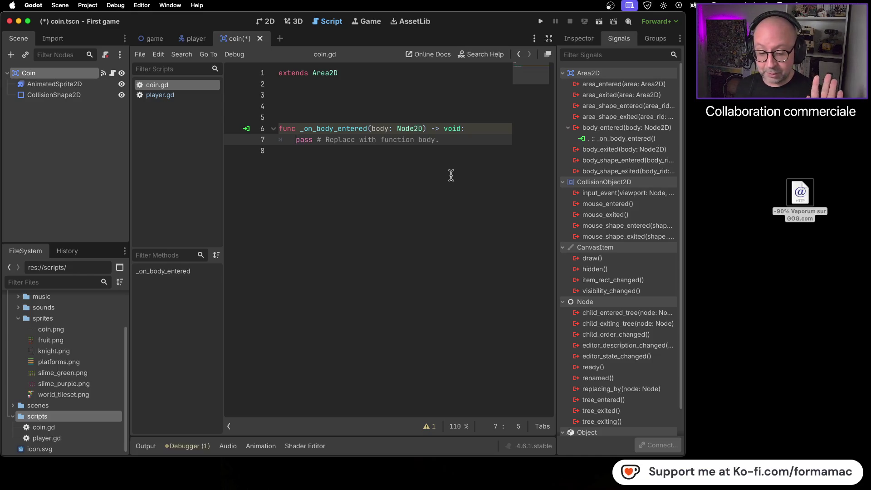
key("super+Tab")
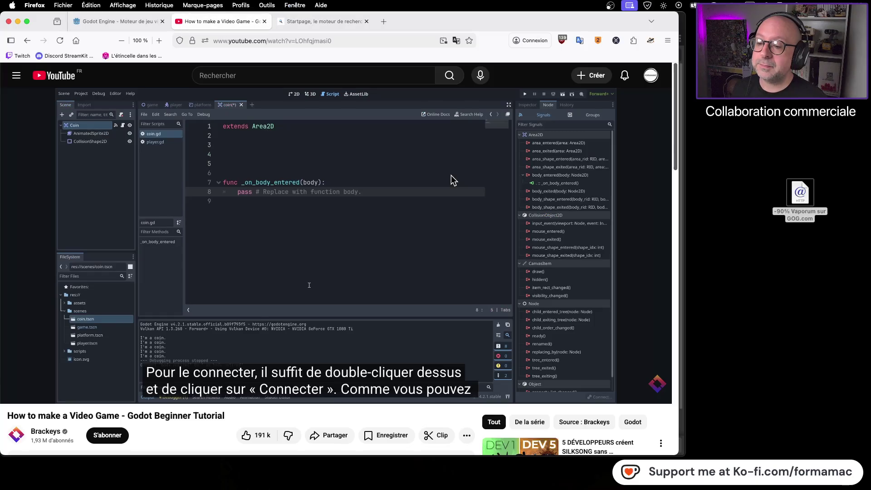
Play the tutorial to 32:30, where print("+1 coin!") is added and tested, then return to Godot.
left_click(436, 213)
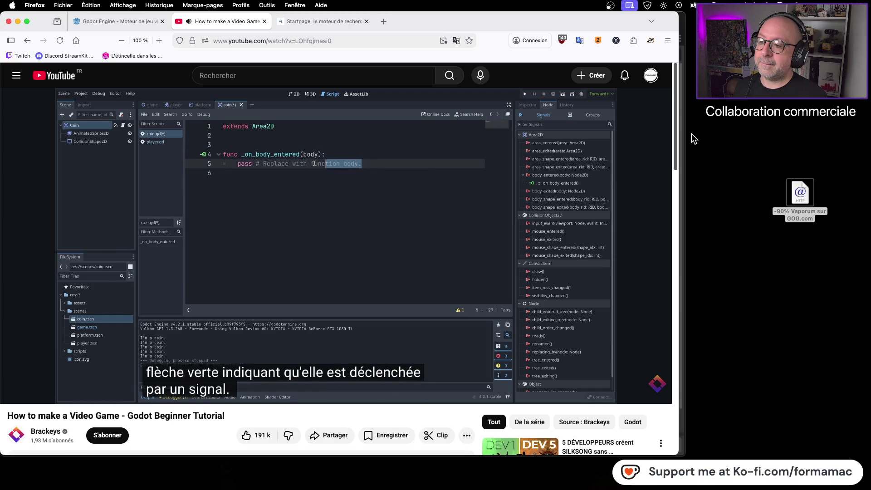
mouse_move(658, 148)
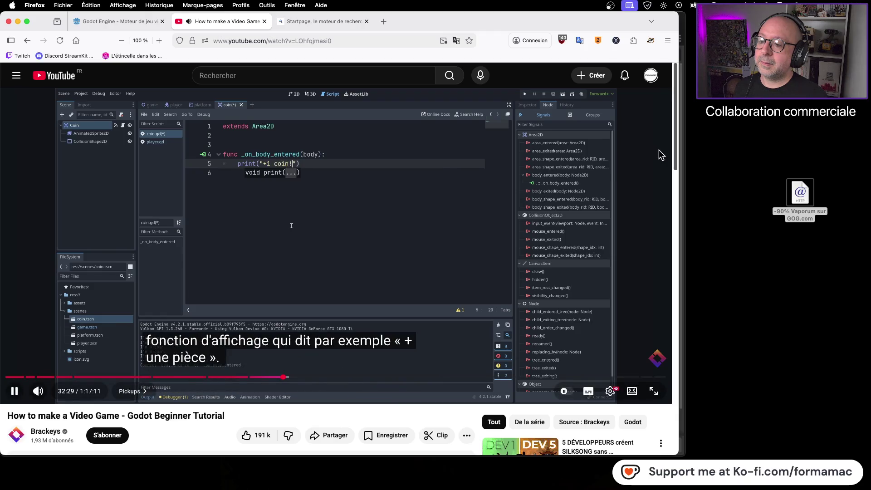
left_click(393, 214)
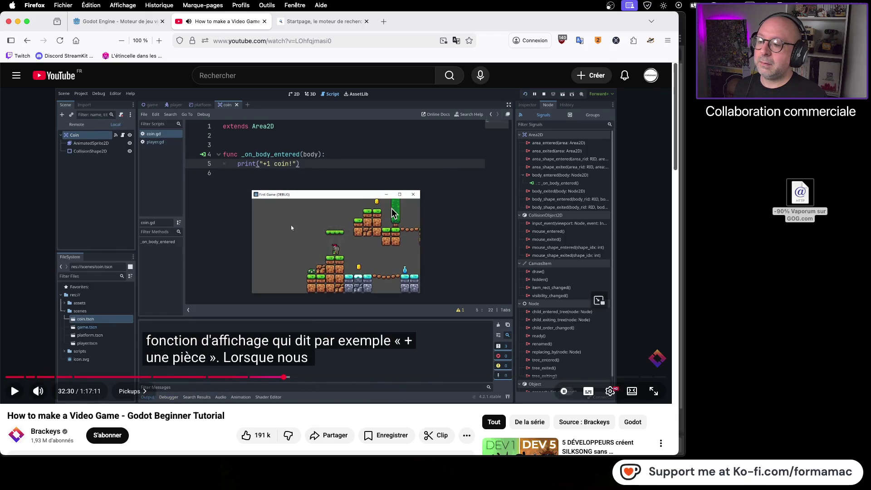
key("super+Tab")
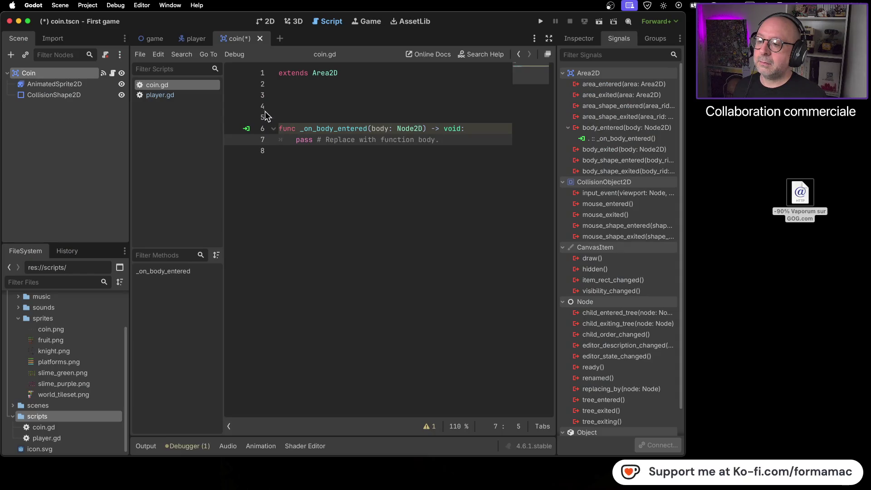
Remove the extra blank lines and replace the pass placeholder with a +1 coin print call.
left_click(258, 96)
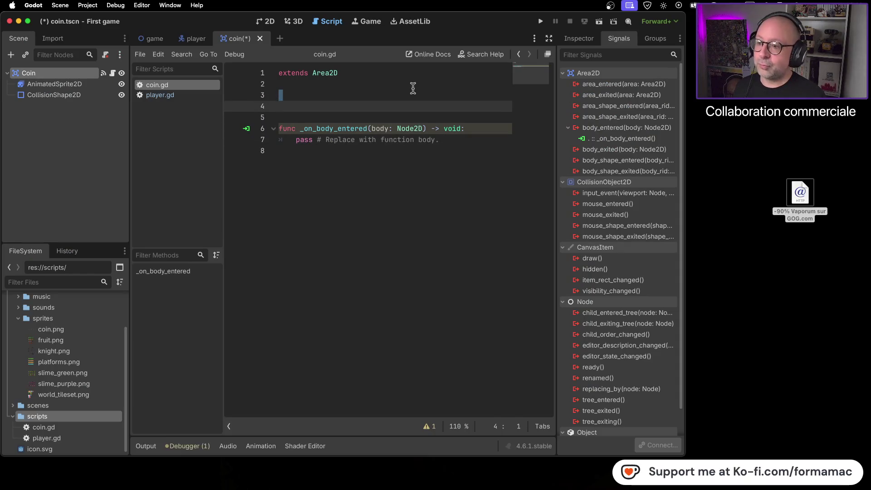
key("BackSpace")
key("BackSpace")
left_click_drag(440, 117, 296, 118)
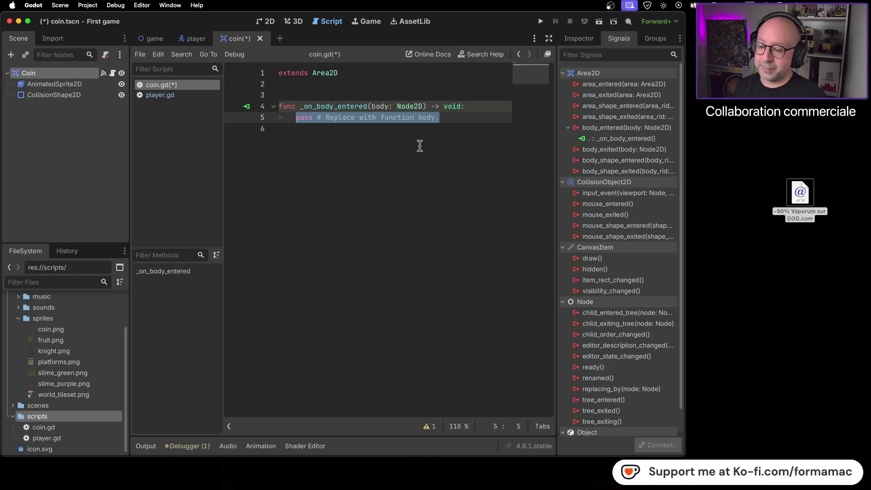
type("p")
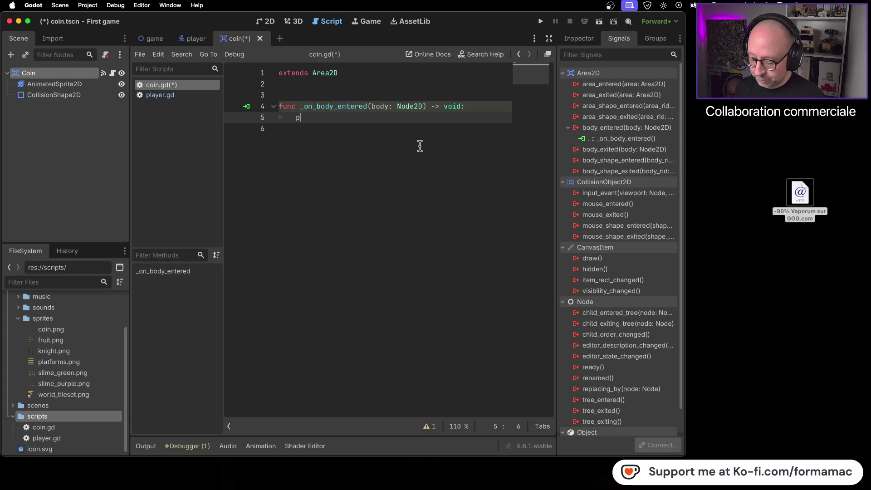
type("rint")
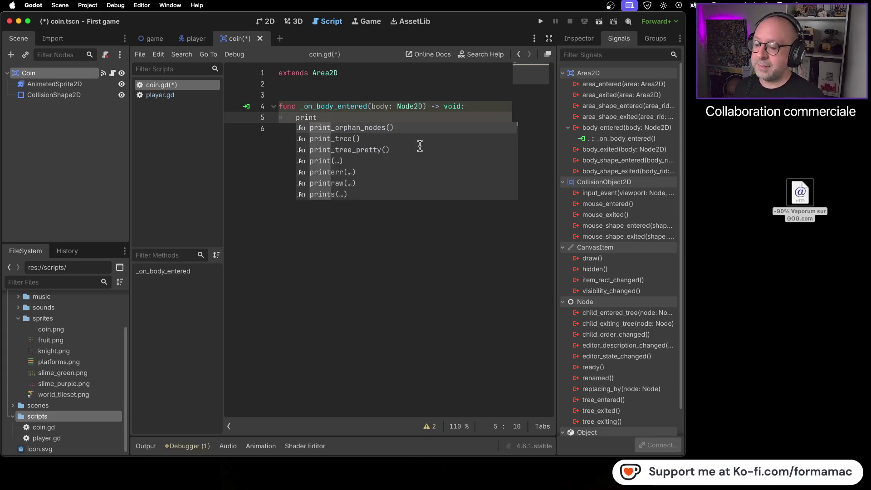
type("(")
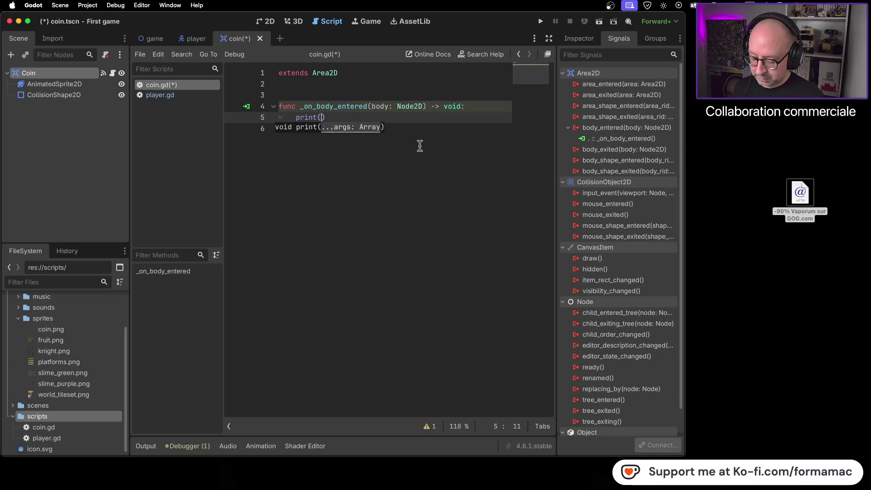
type("+1")
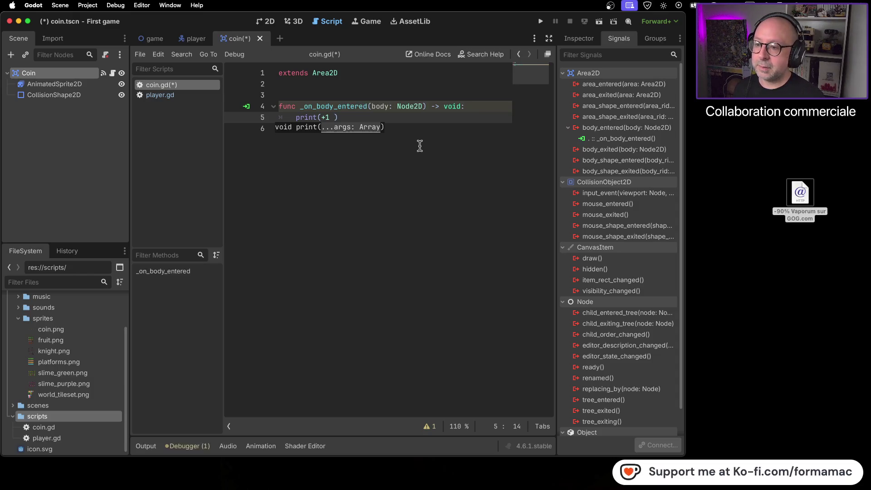
type(" coin")
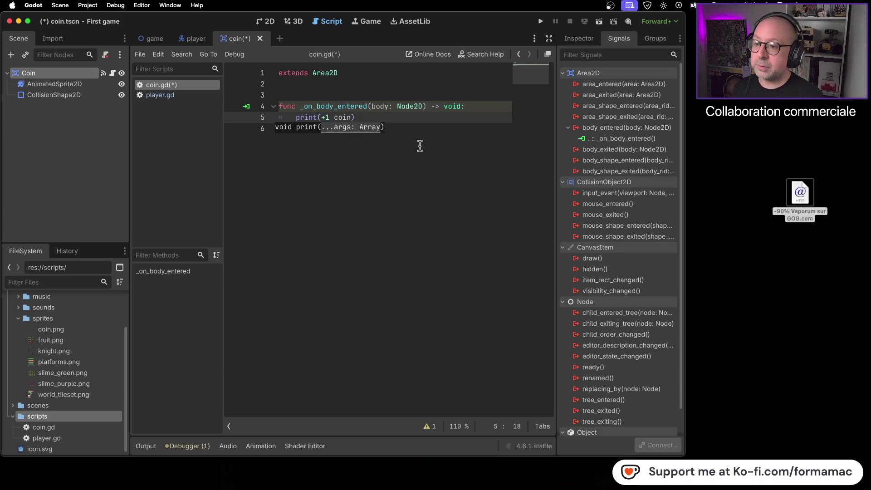
Fix the quotes so the line reads print("+1 coin!"), then save coin.gd.
key("Left")
key("Left")
key("Left")
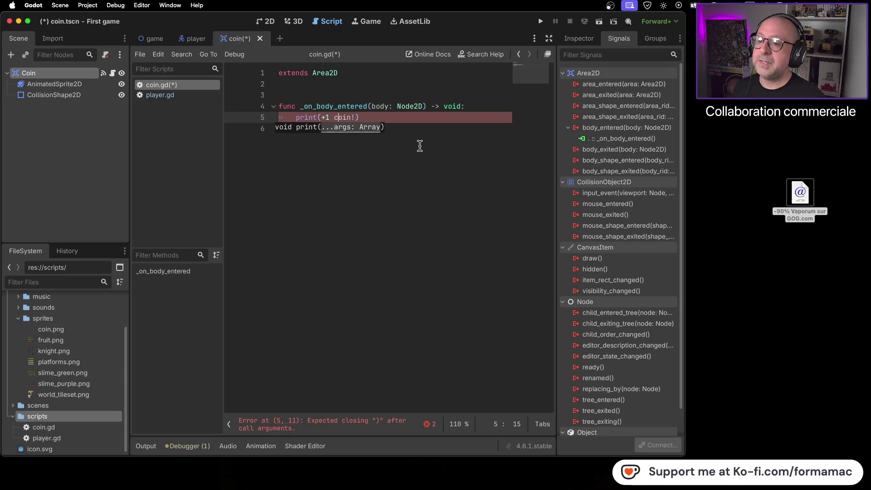
key("Left")
key("Left")
key("Left")
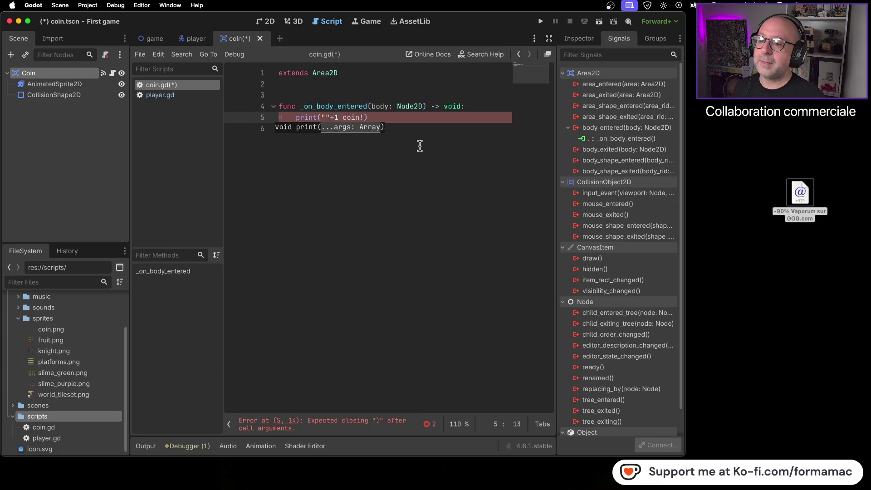
key("Right")
key("Right")
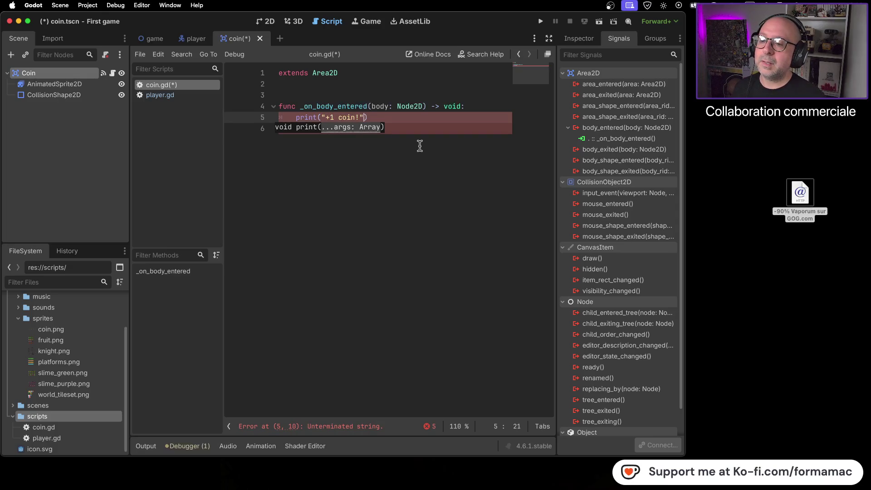
type("\"")
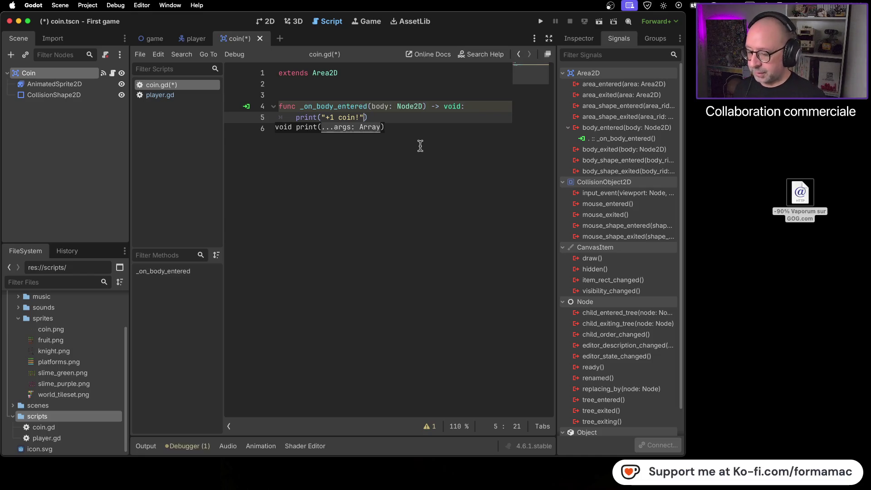
key("super+s")
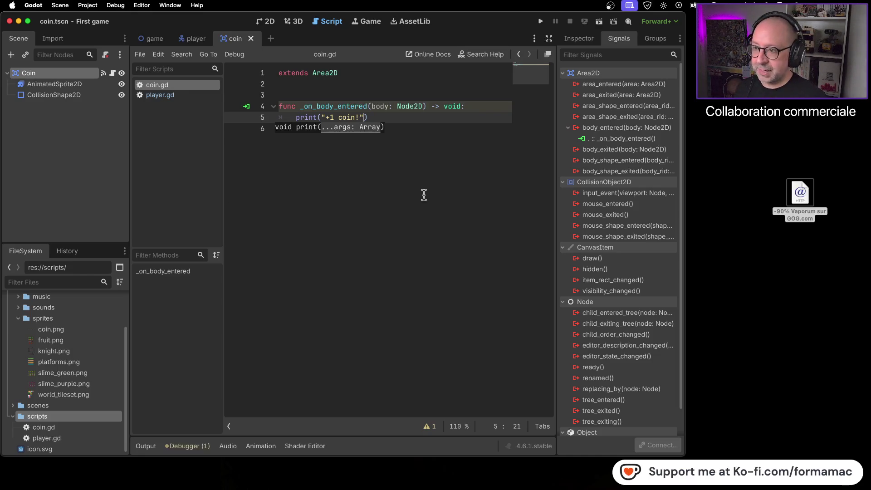
Run the game and walk and jump the knight into coins until "+1 coin!" prints four times, then stop.
left_click(539, 22)
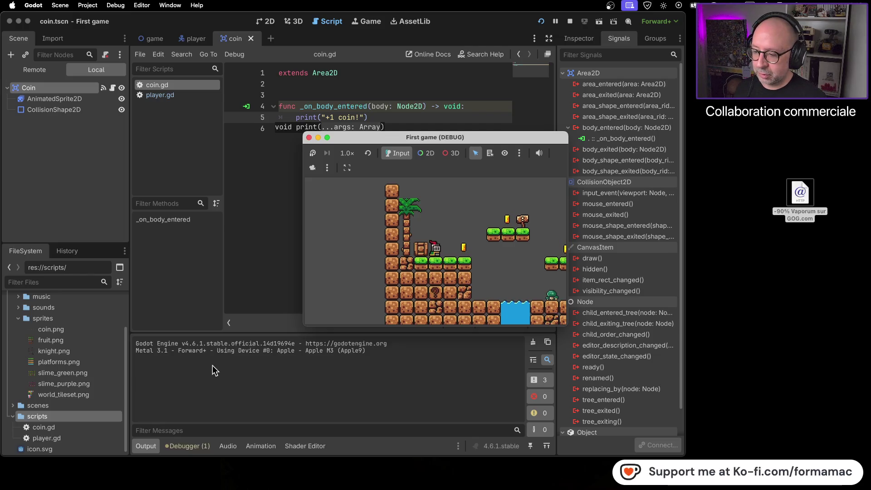
key("Right")
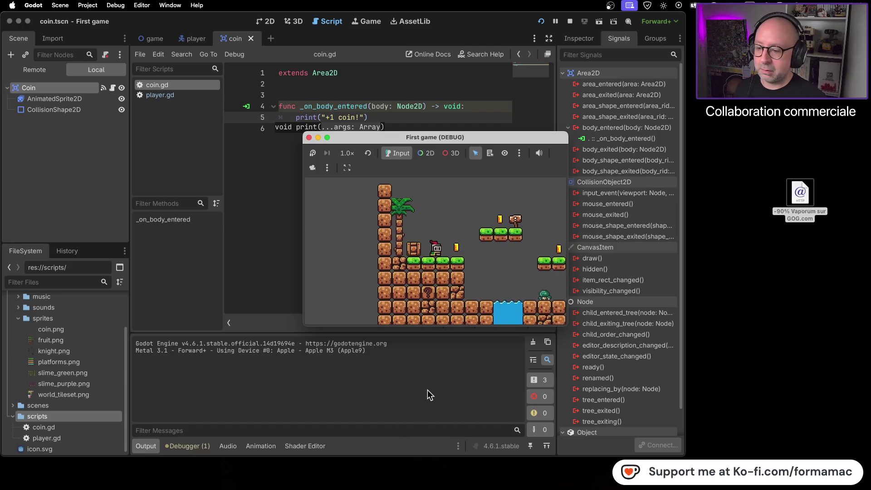
key("Left")
key("Right")
key("Left")
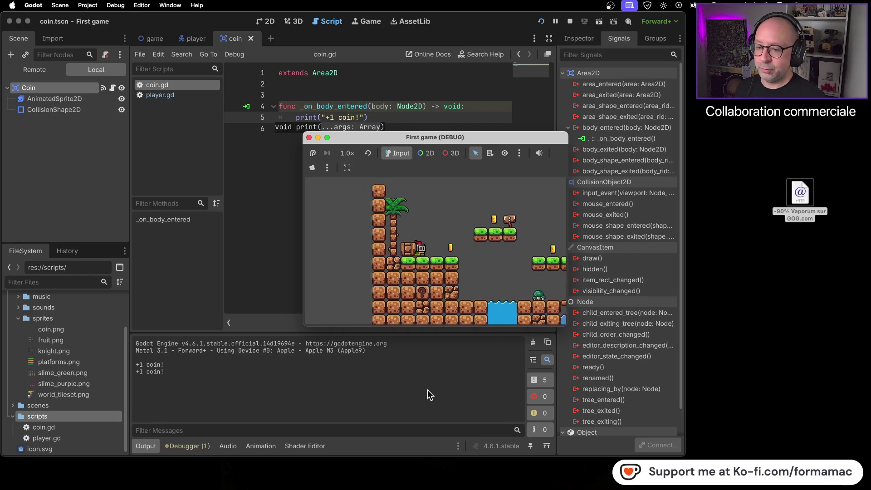
key("Right")
key("space")
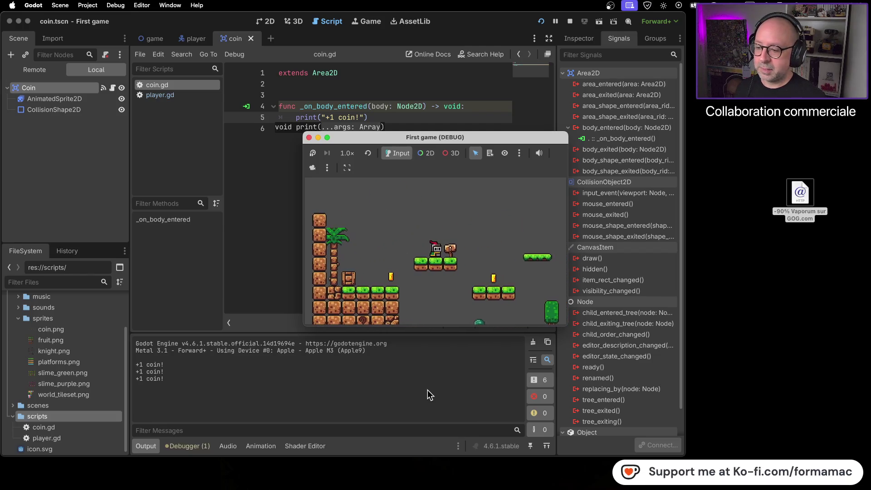
key("Right")
key("space")
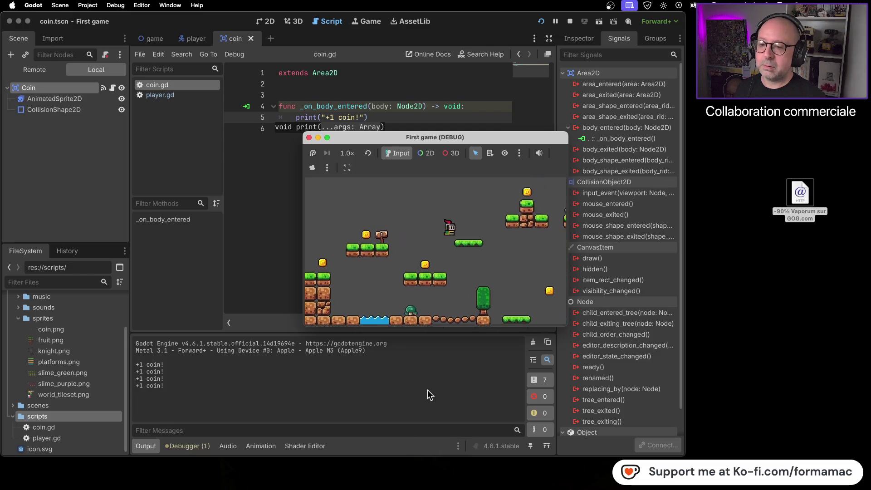
left_click(309, 137)
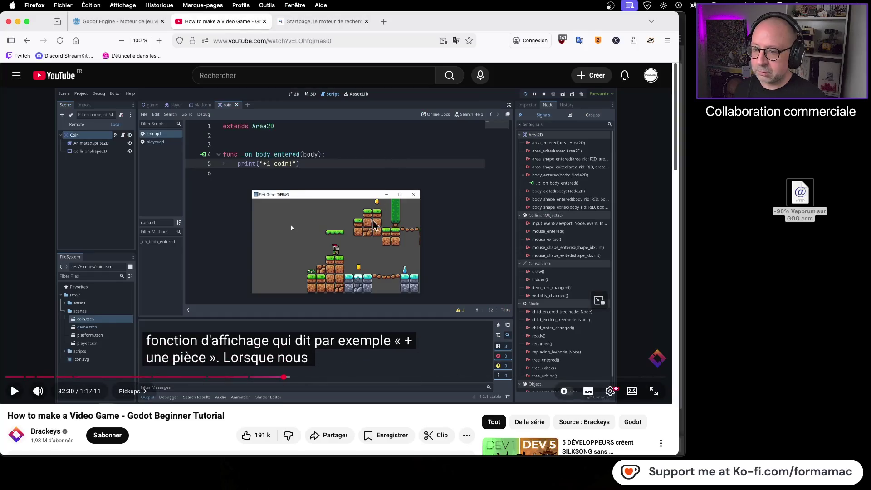
Watch the tutorial's coin test up to the advice to give the player a separate physics layer.
left_click(465, 231)
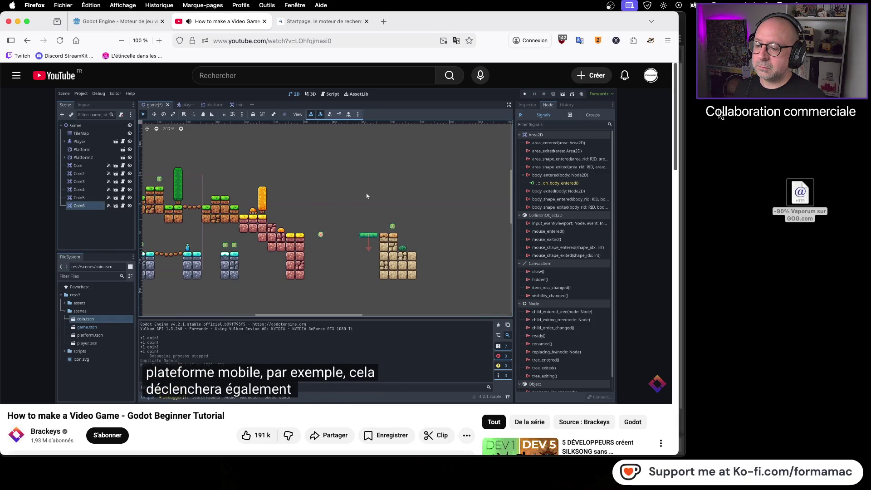
left_click(433, 162)
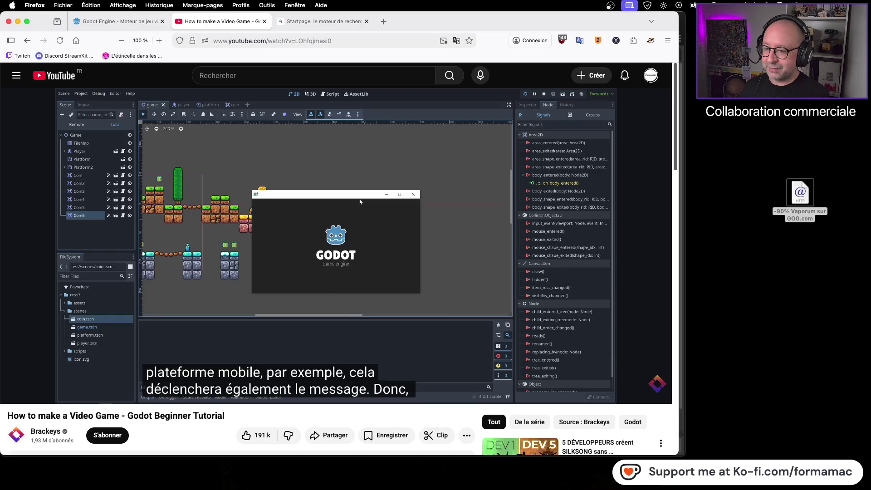
key("super+Tab")
key("super+Tab")
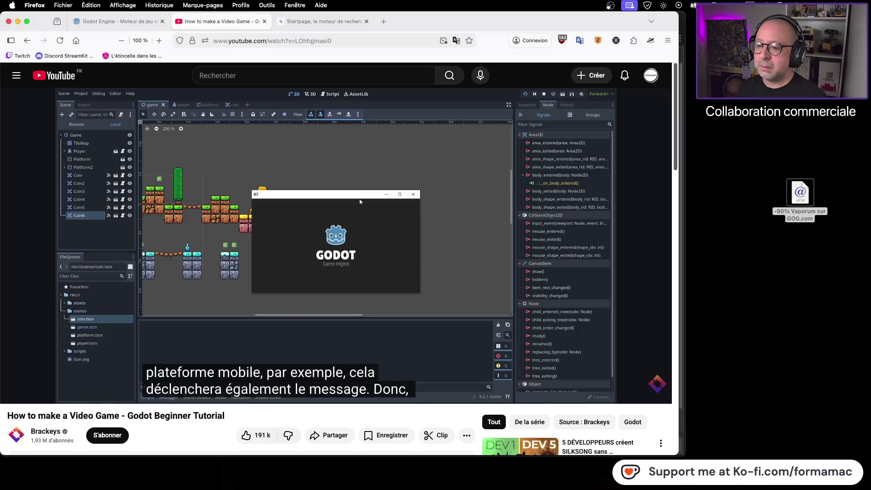
key("space")
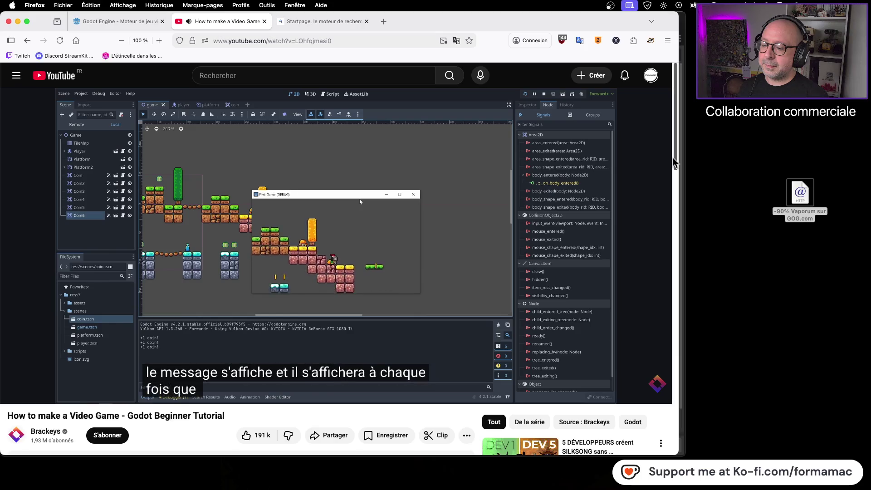
mouse_move(460, 231)
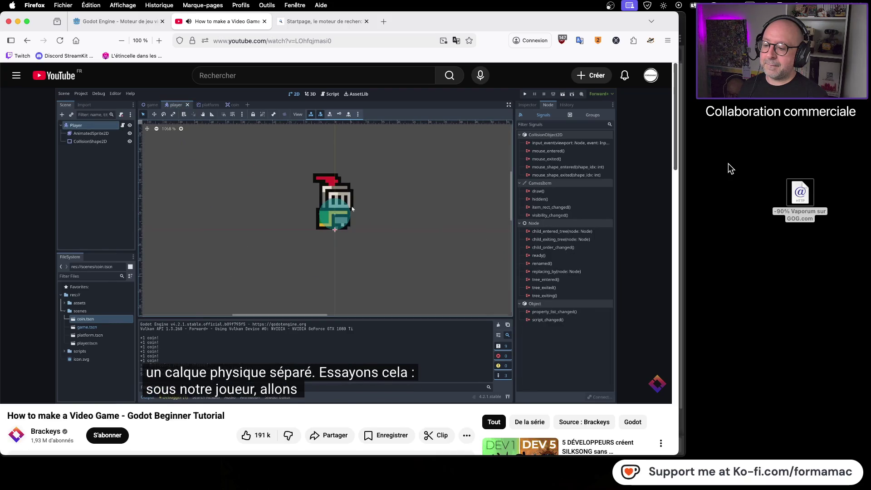
left_click(391, 230)
key("super+Tab")
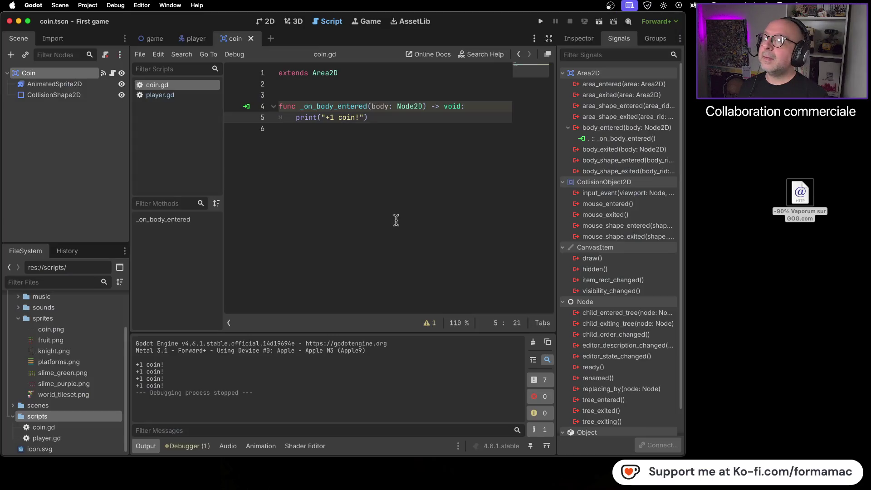
Open the player scene in the 2D workspace and show the Player's properties in the Inspector.
left_click(190, 38)
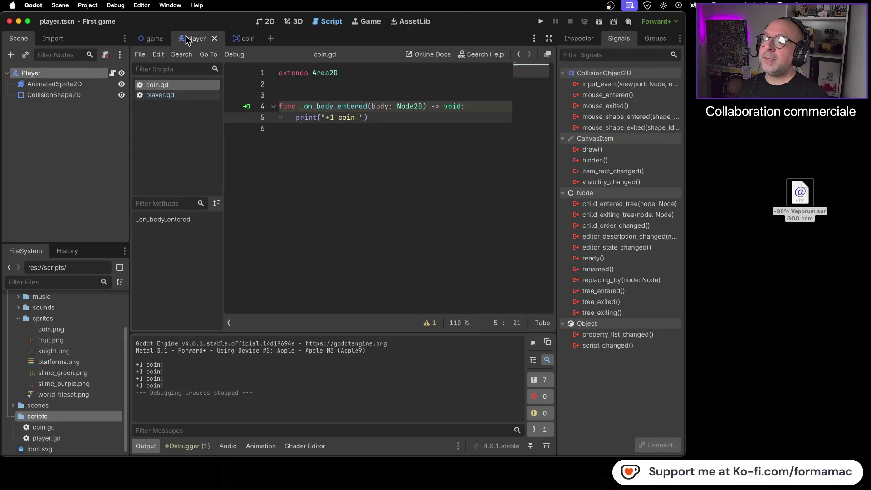
left_click(262, 20)
key("super+Tab")
key("super+Tab")
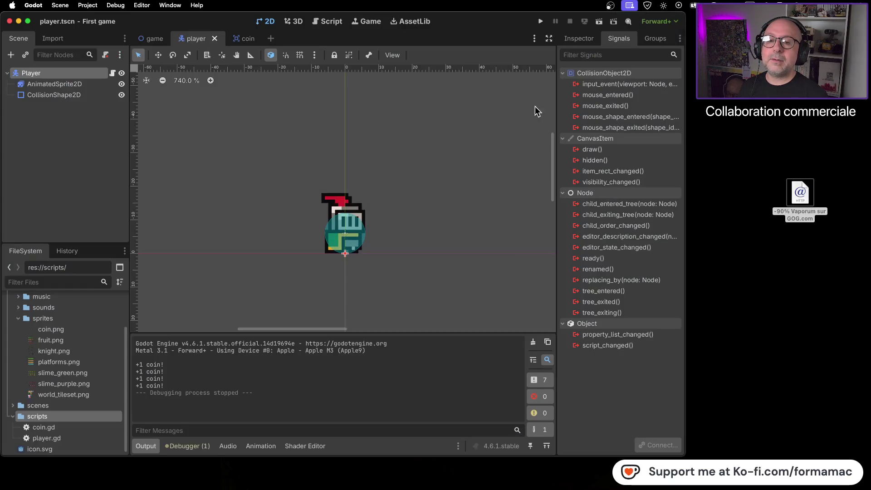
left_click(578, 39)
key("super+Tab")
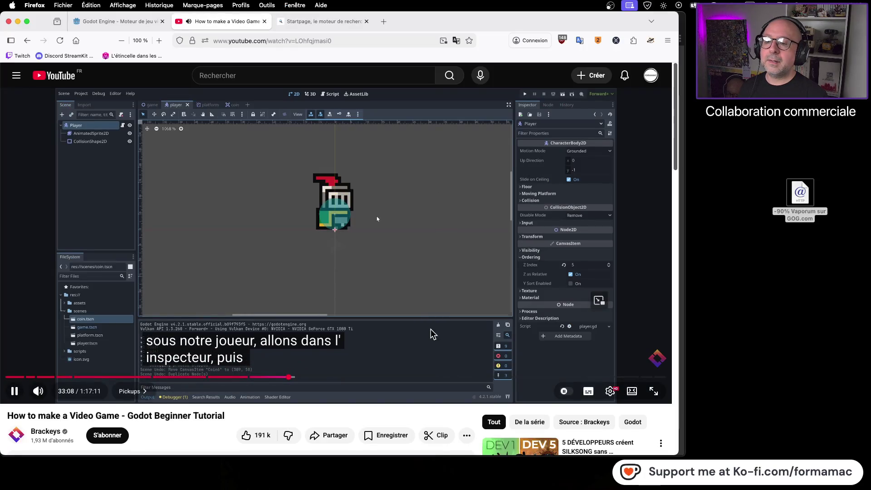
Expand the Player's Collision section to reveal its layer and mask, then resume the tutorial.
left_click(580, 261)
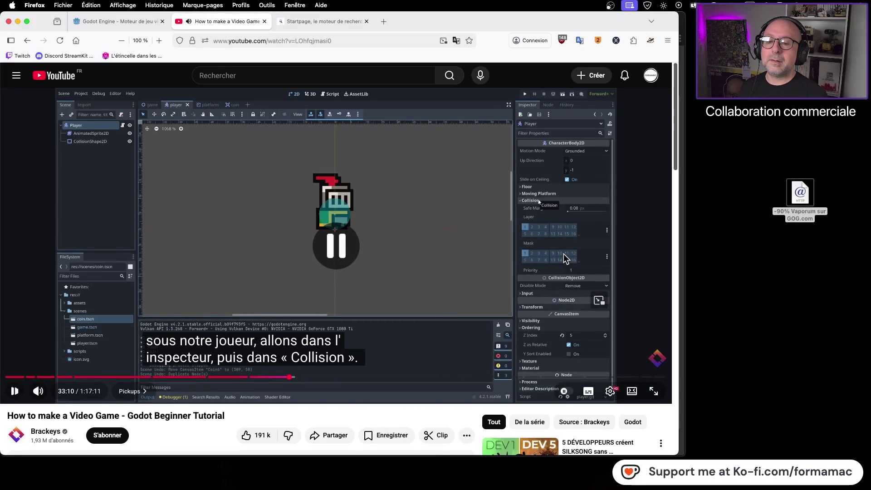
key("super+Tab")
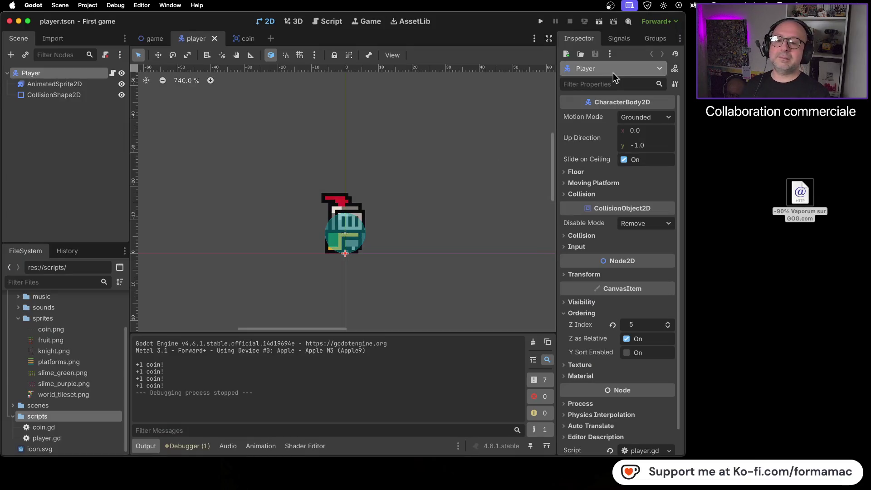
left_click(564, 236)
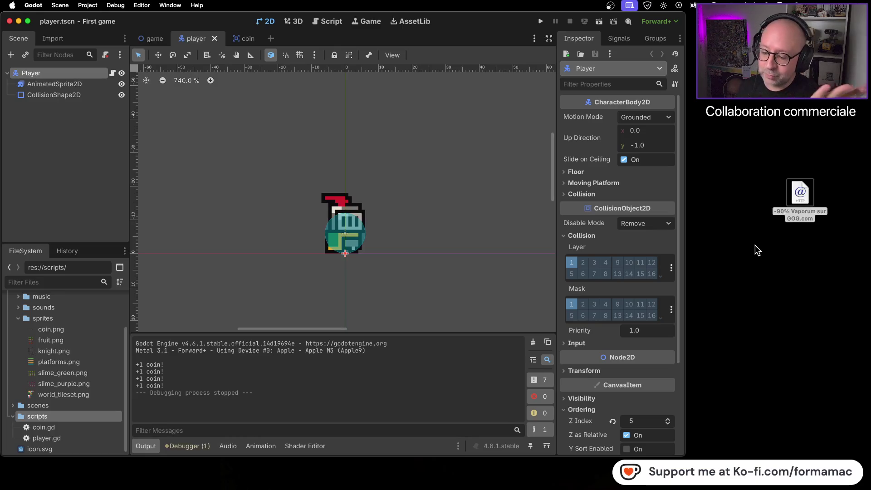
key("super+Tab")
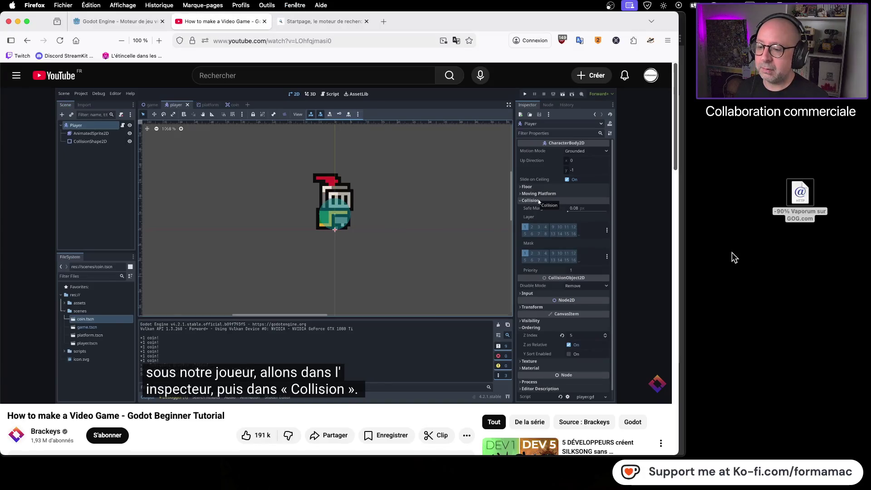
left_click(457, 228)
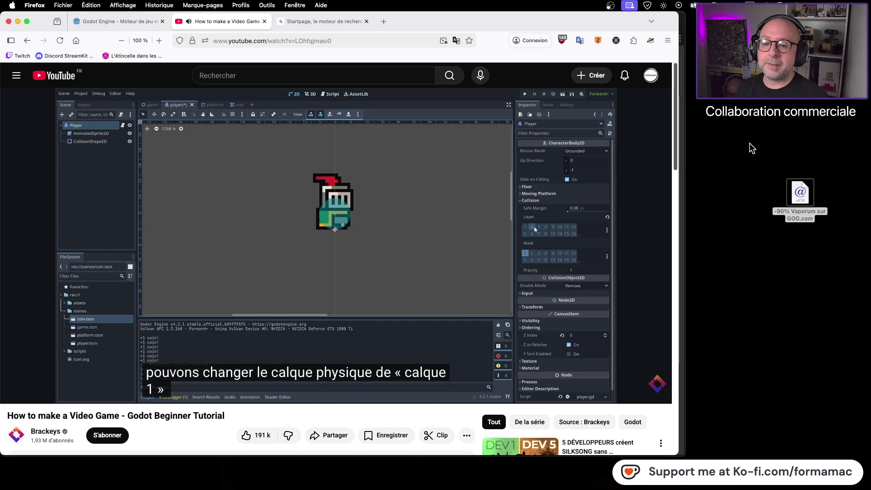
Pause the tutorial and switch the Player's collision layer from 1 to 2, leaving mask on 1.
left_click(486, 216)
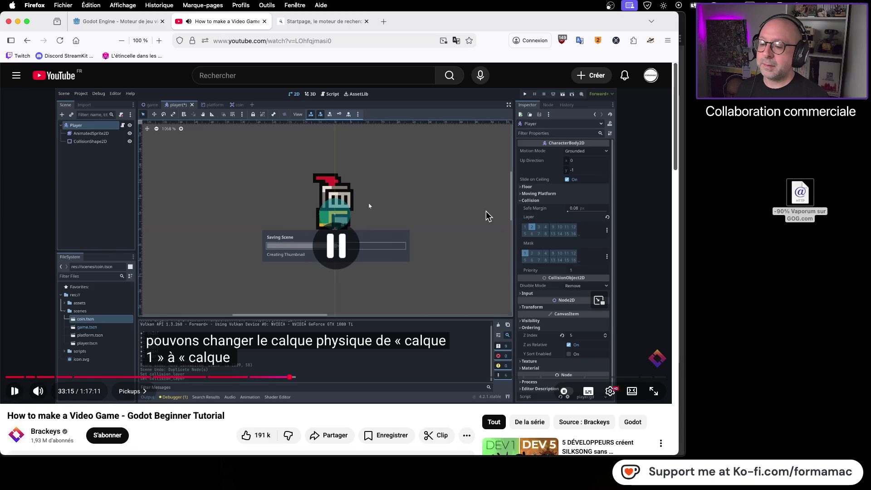
key("super+Tab")
left_click(572, 263)
left_click(583, 263)
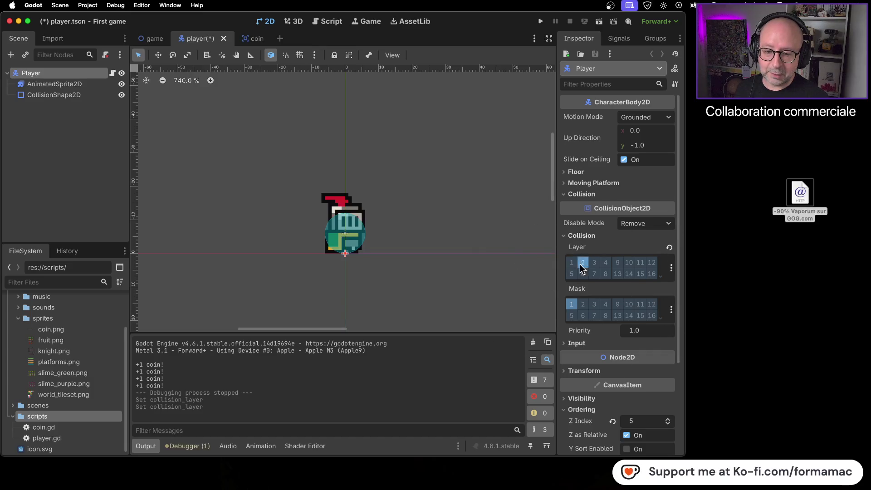
Play the YouTube tutorial and pause it where it explains limiting the coin's mask to layer 2.
left_click(617, 274)
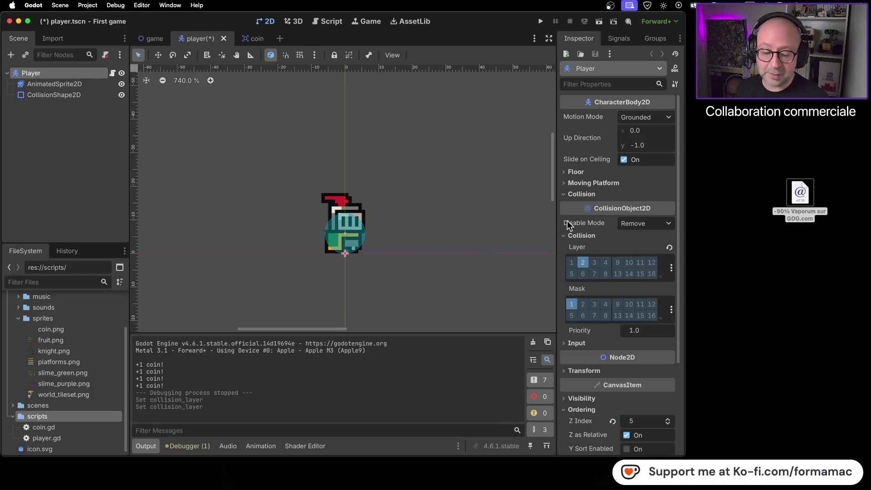
mouse_move(568, 224)
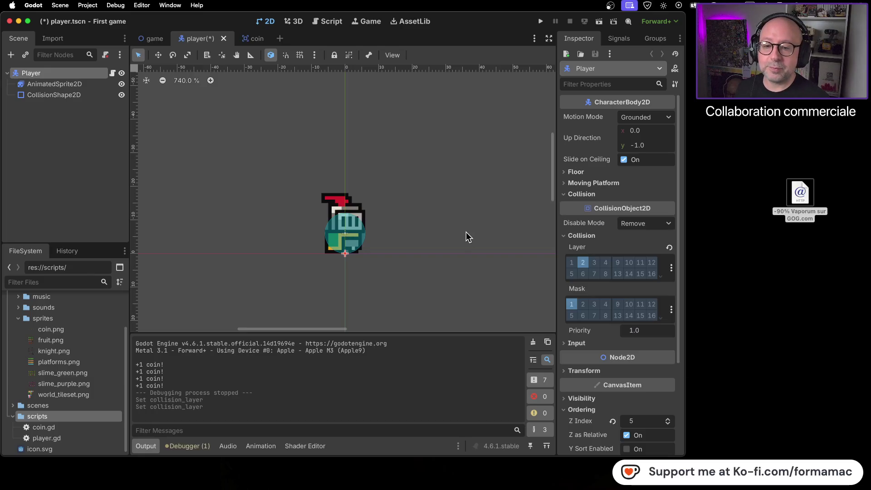
key("super+Tab")
left_click(472, 250)
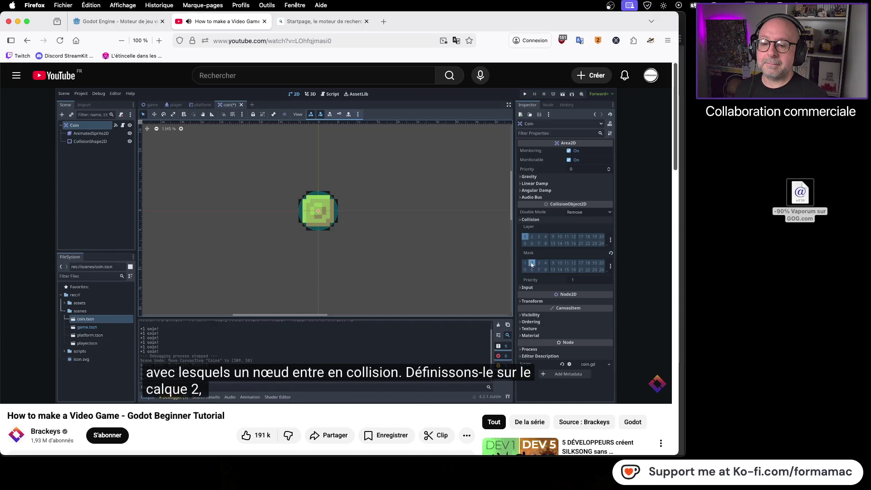
left_click(360, 254)
Open the coin scene and expand its Collision section in the Inspector.
key("super+Tab")
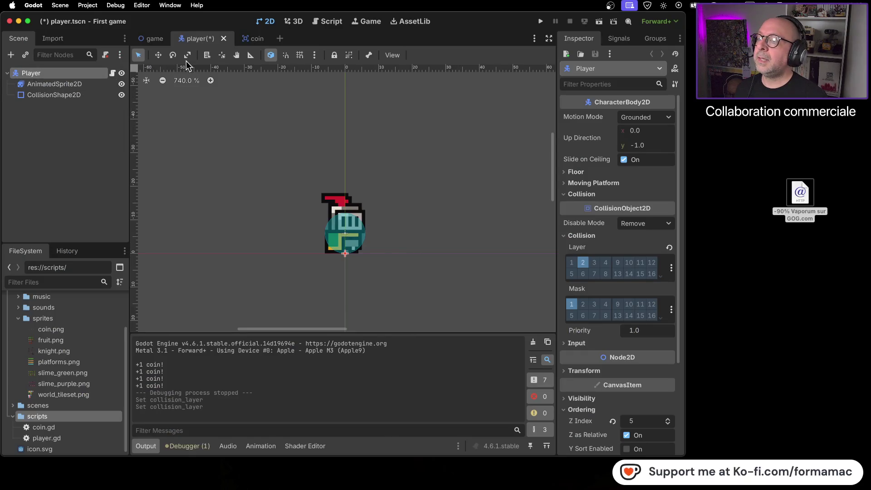
left_click(251, 39)
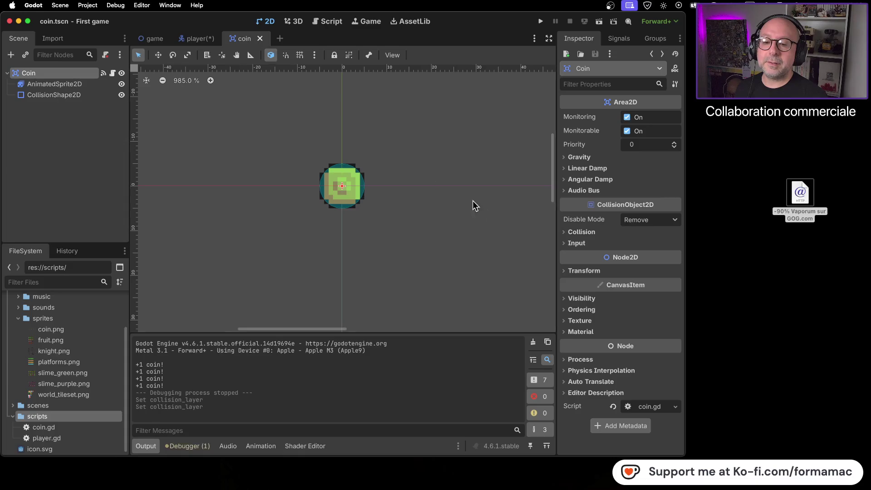
left_click(573, 231)
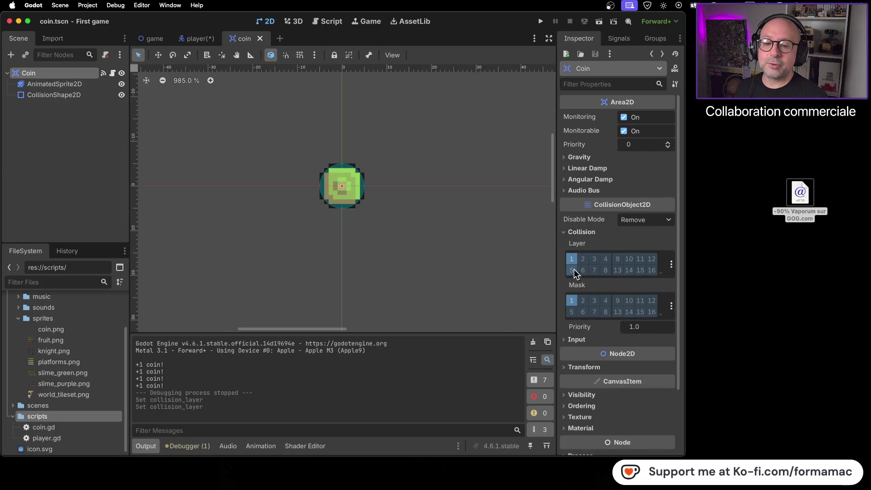
key("super+Tab")
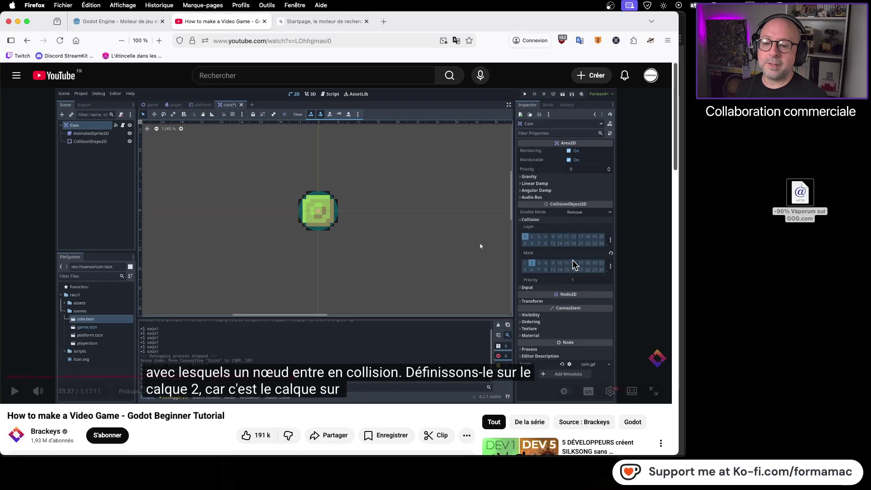
key("super+Tab")
Switch the coin's collision mask from layer 1 to layer 2 only, then resume the tutorial.
left_click(573, 301)
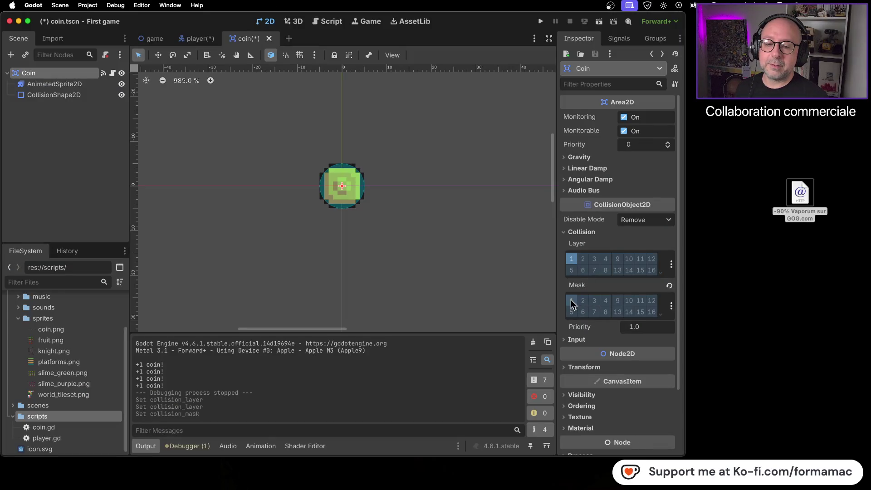
left_click(572, 301)
left_click(573, 301)
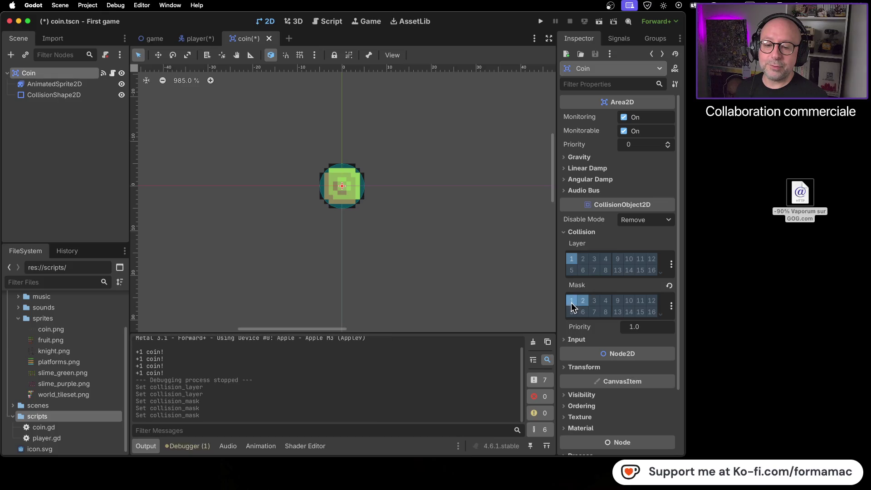
left_click(572, 302)
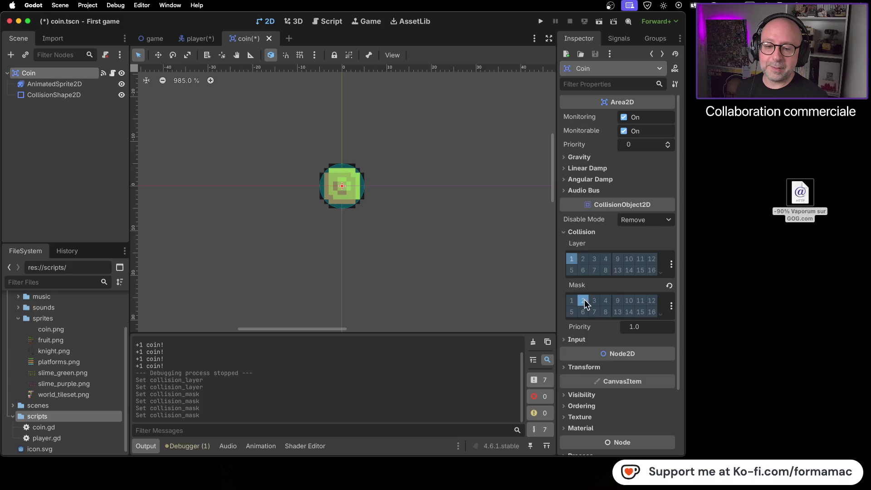
key("super+Tab")
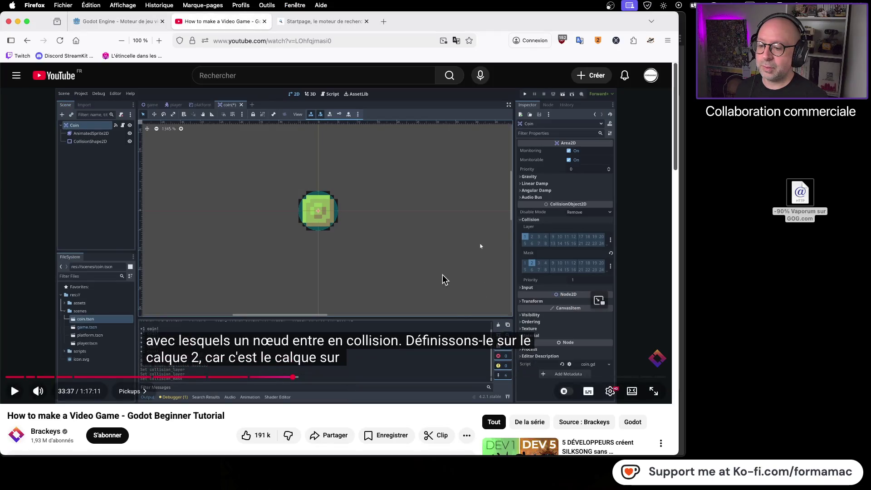
left_click(443, 274)
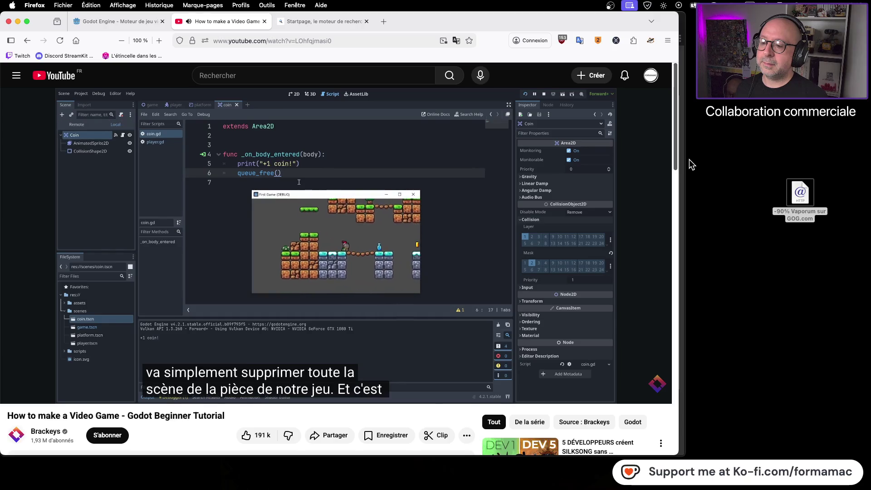
In coin.gd, add a queue_free() line after print("+1 coin!") in _on_body_entered.
left_click(369, 176)
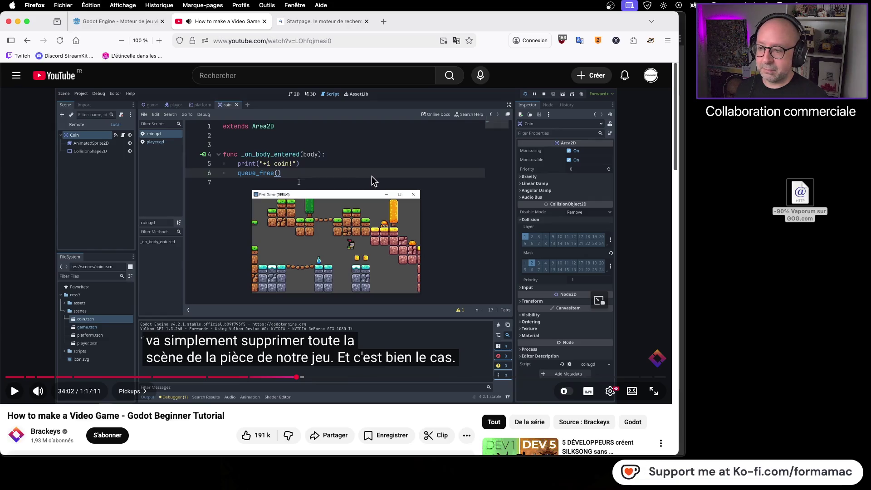
key("super+Tab")
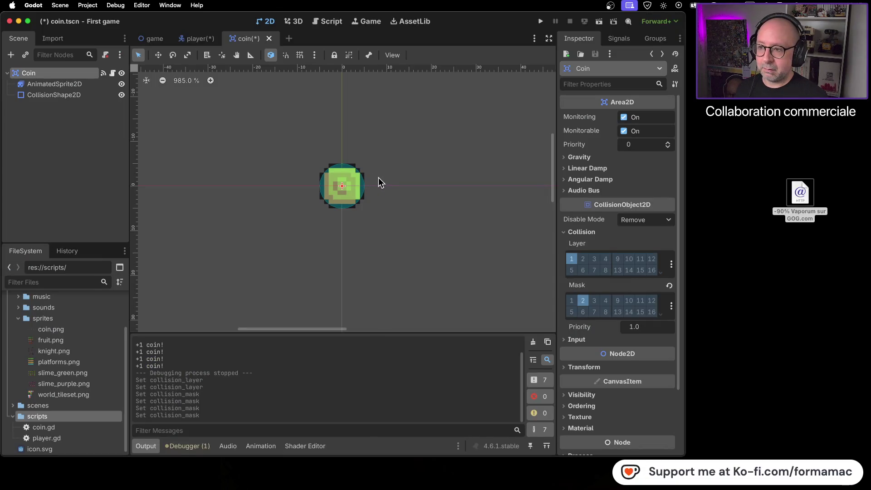
left_click(333, 21)
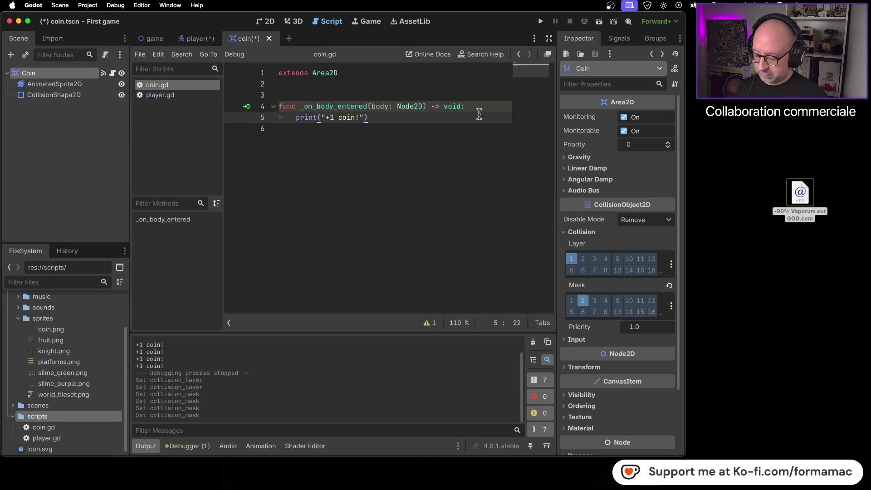
key("Return")
type("qu")
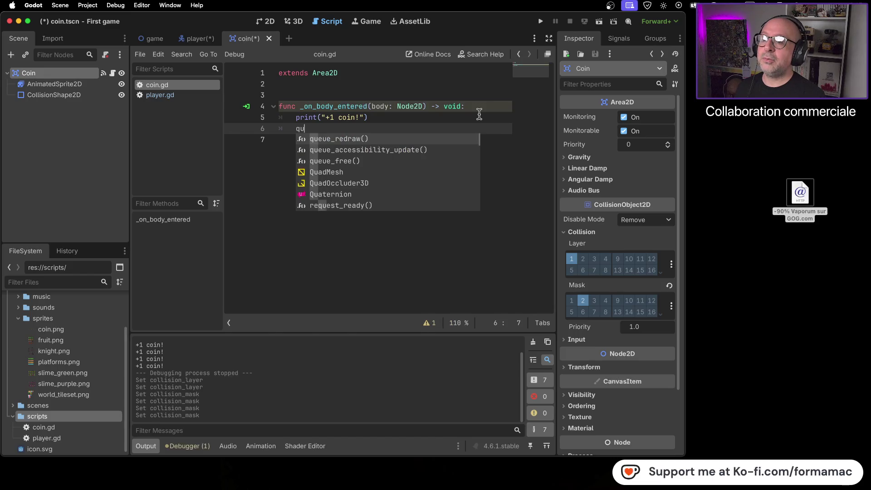
key("Down")
key("Down")
key("Return")
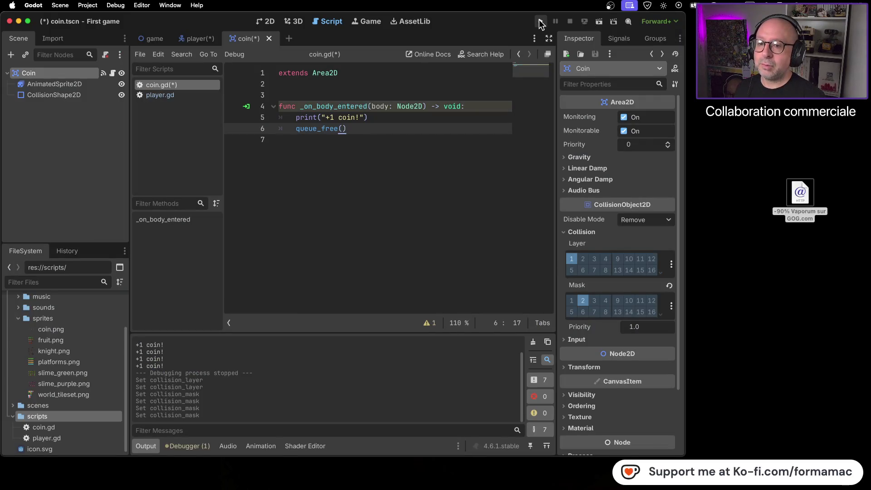
Run the game, walk the knight into a coin so it vanishes and prints +1 coin!, then close it.
left_click(540, 24)
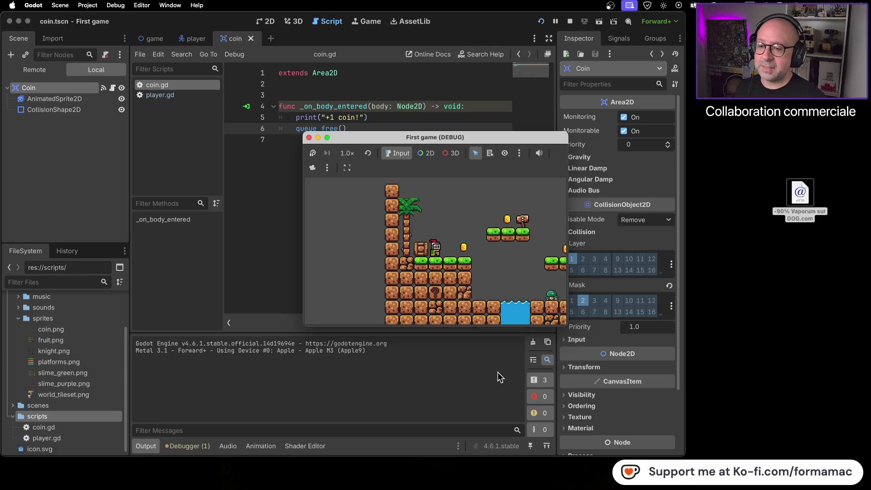
key("Right")
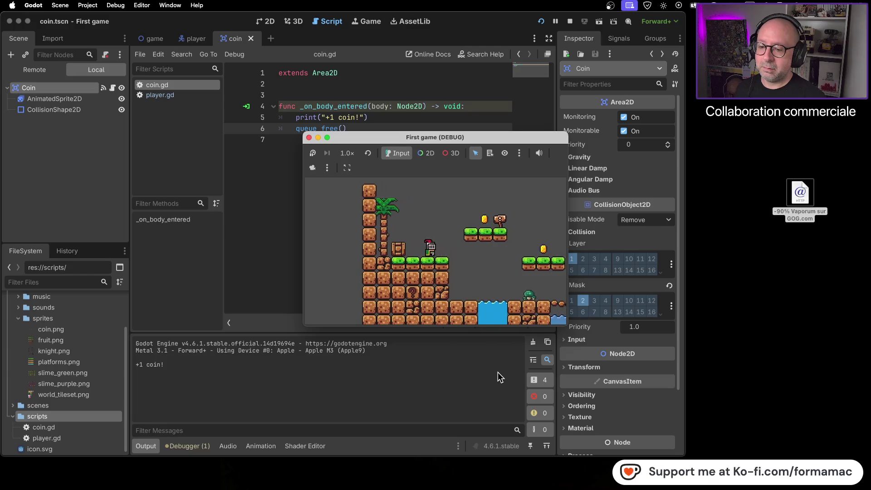
key("Left")
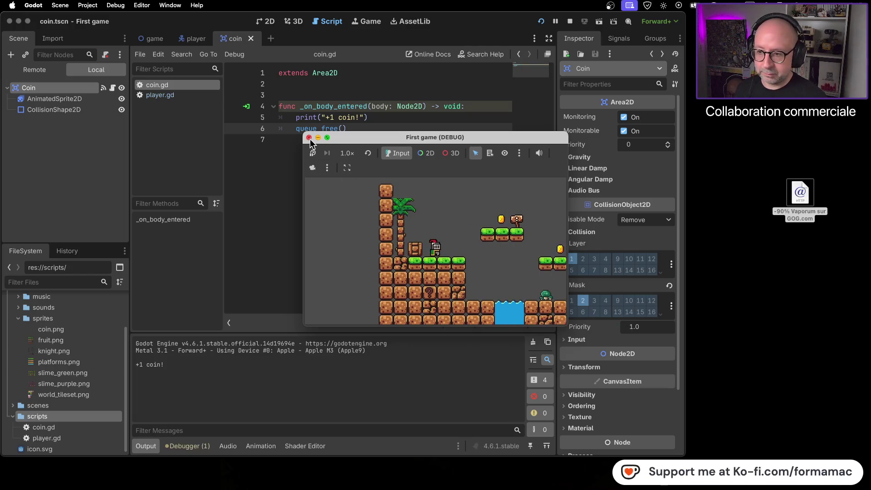
left_click(310, 138)
key("super+Tab")
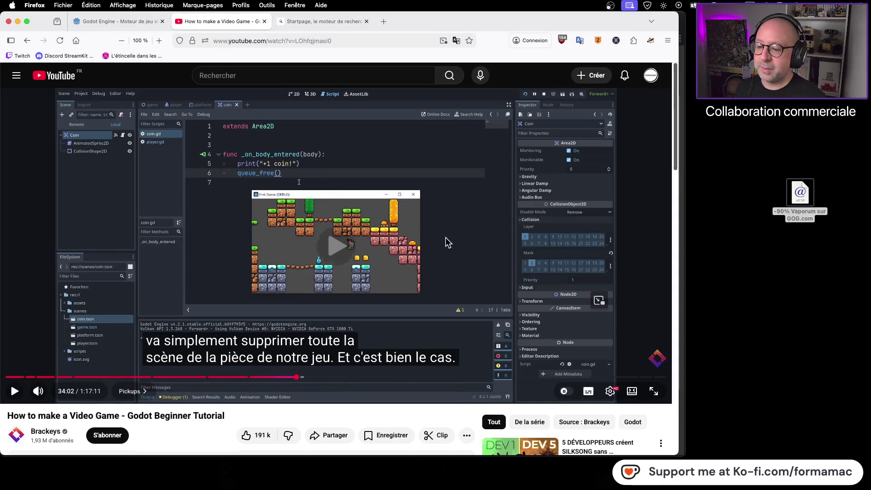
Pause the tutorial at the Dying 1.0 chapter (34:21) and screenshot the Firefox window.
key("space")
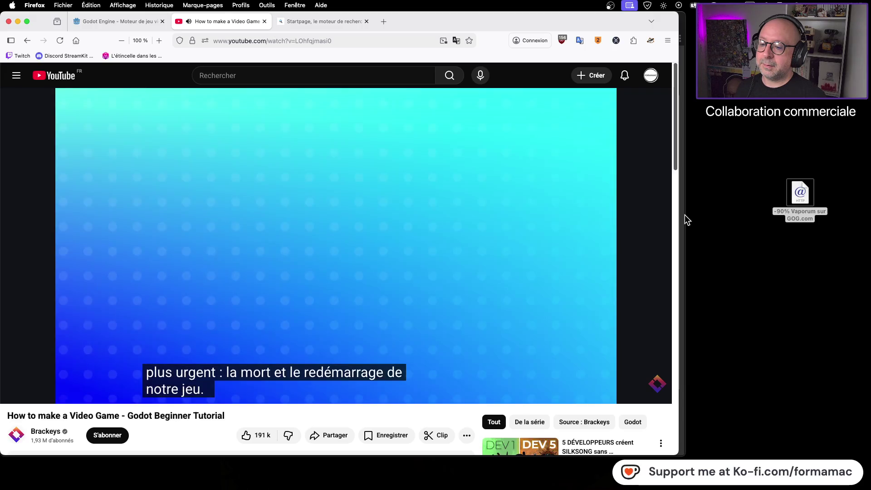
left_click(418, 233)
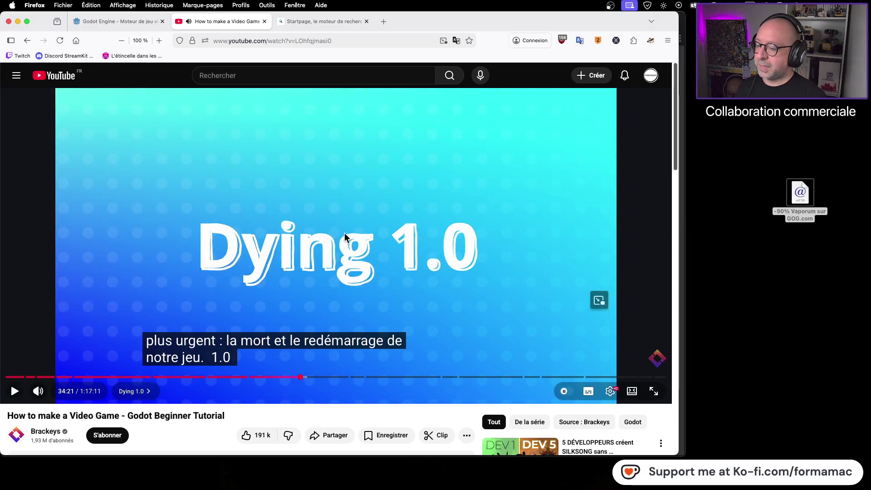
key("super+shift+4")
key("space")
left_click(317, 243)
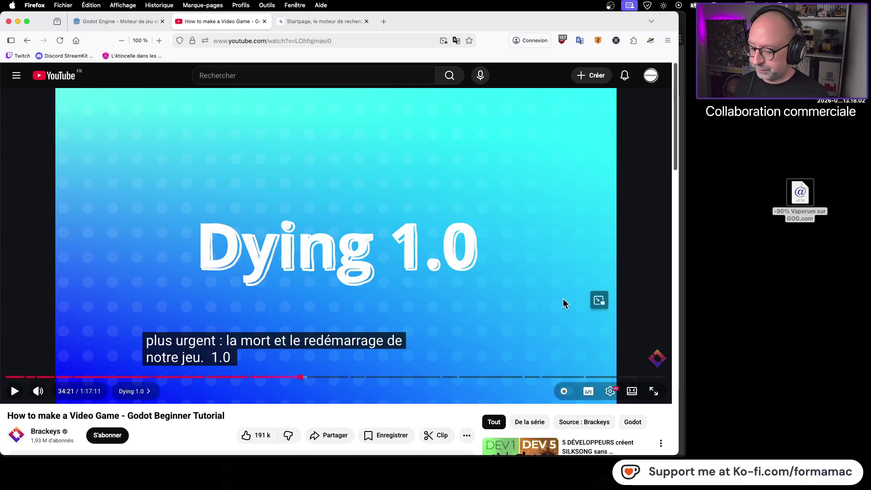
mouse_move(544, 488)
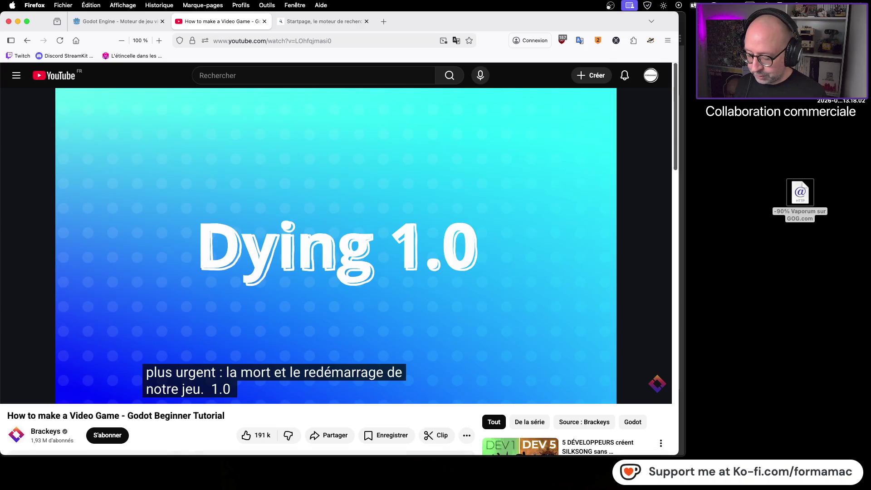
key("super+shift+4")
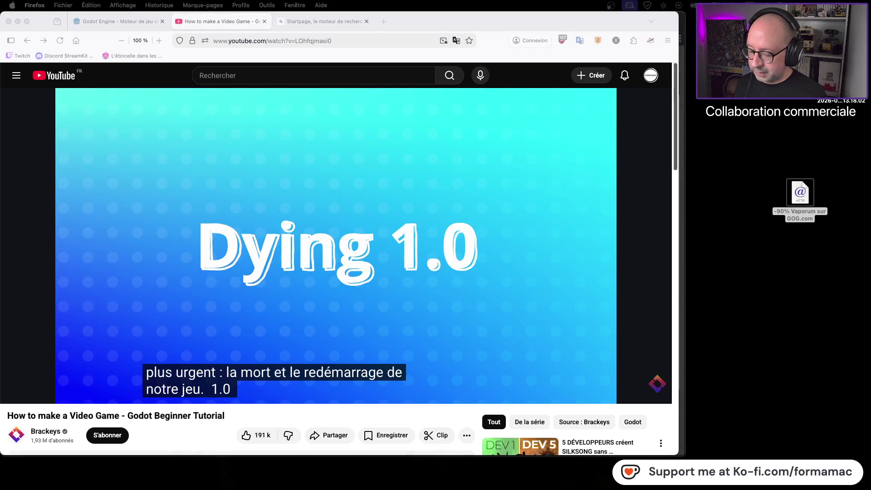